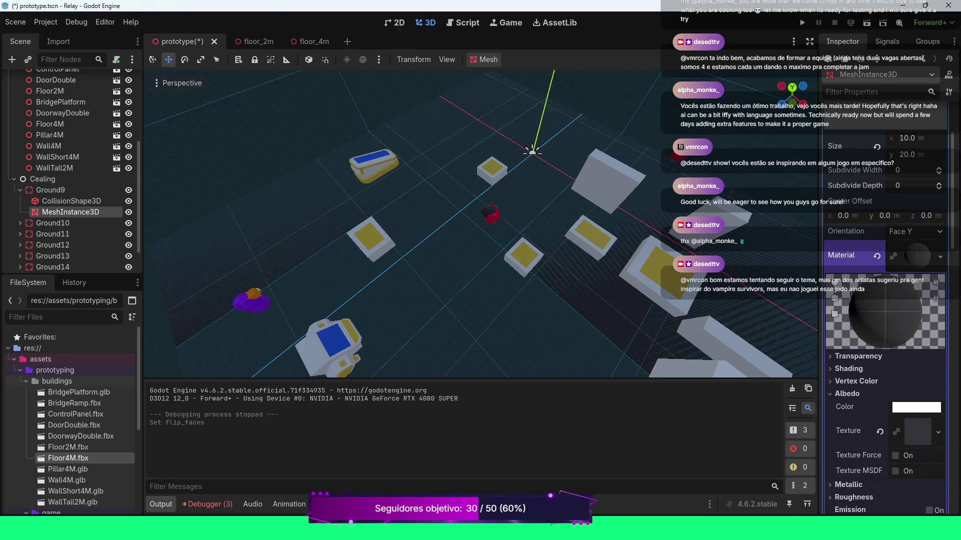
Scroll through the Inspector and collapse the ceiling plane's material details.
{"action": "scroll", "coordinate": [884, 300], "scroll_direction": "down", "scroll_amount": 3}
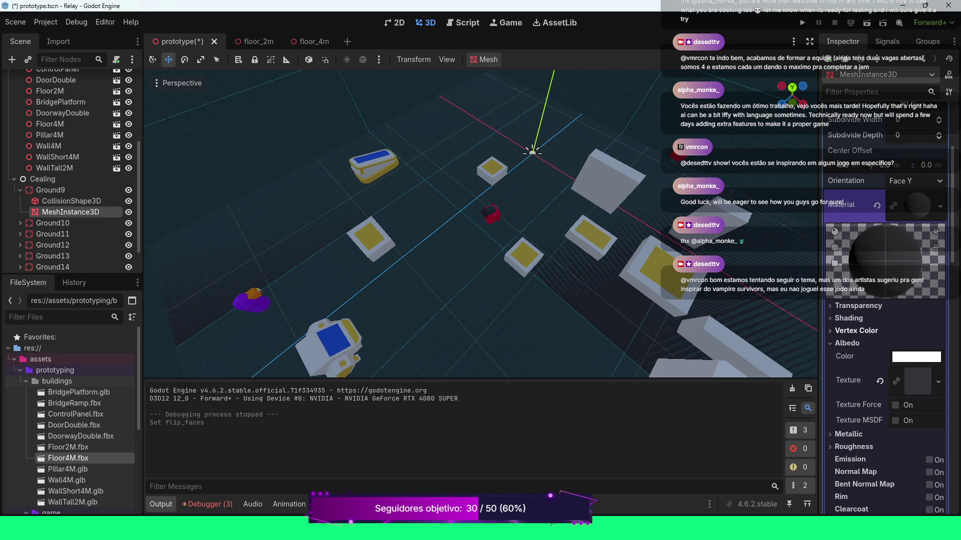
{"action": "scroll", "coordinate": [885, 301], "scroll_direction": "down", "scroll_amount": 2}
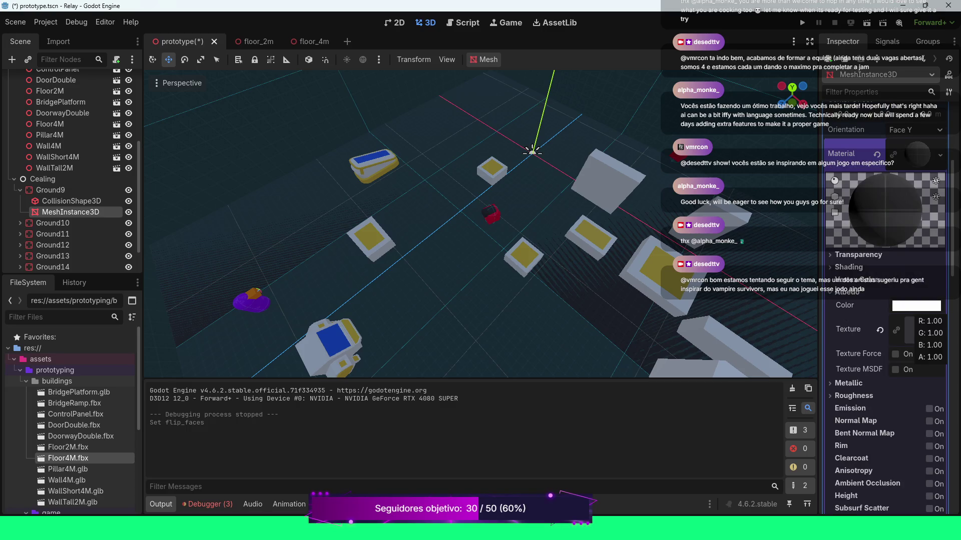
{"action": "scroll", "coordinate": [885, 300], "scroll_direction": "down", "scroll_amount": 6}
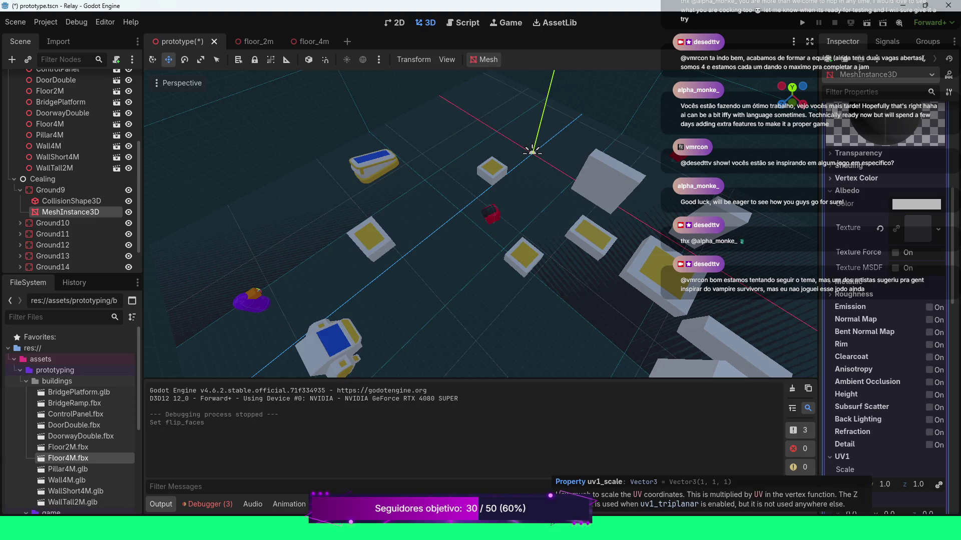
{"action": "scroll", "coordinate": [885, 300], "scroll_direction": "down", "scroll_amount": 4}
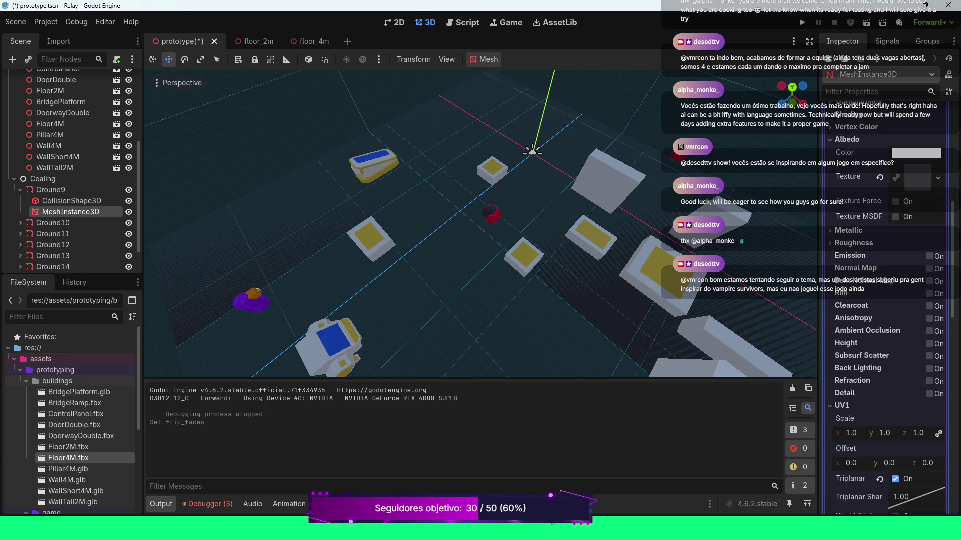
{"action": "scroll", "coordinate": [886, 300], "scroll_direction": "down", "scroll_amount": 6}
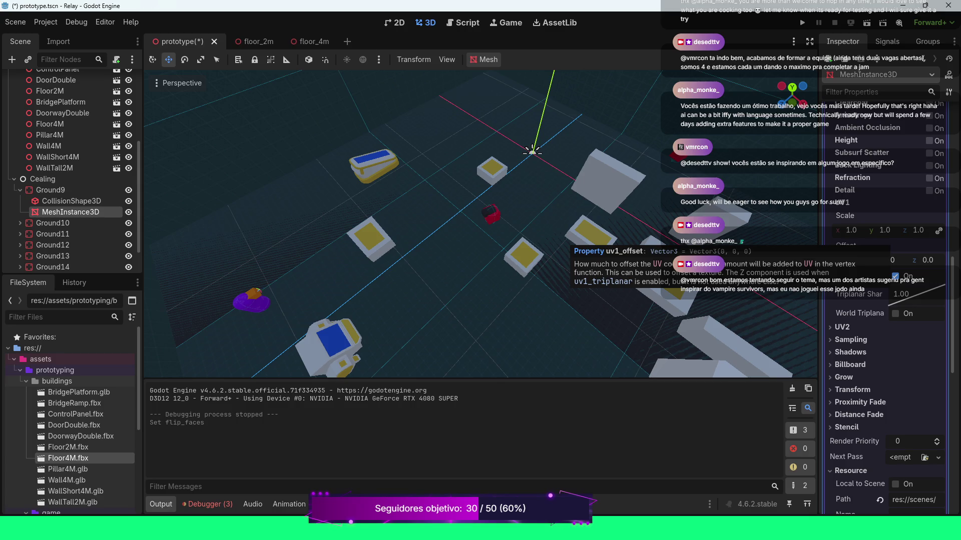
{"action": "scroll", "coordinate": [881, 261], "scroll_direction": "up", "scroll_amount": 5}
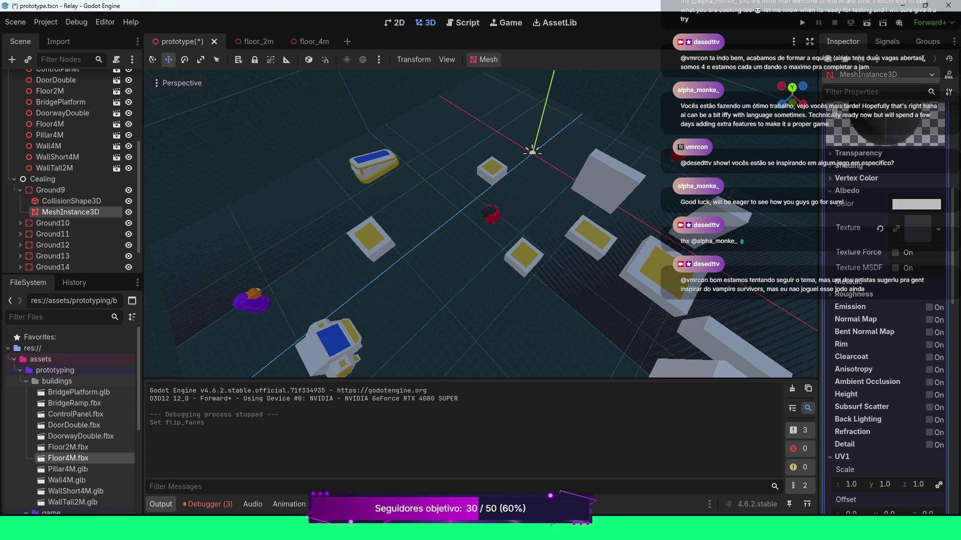
{"action": "scroll", "coordinate": [885, 250], "scroll_direction": "up", "scroll_amount": 2}
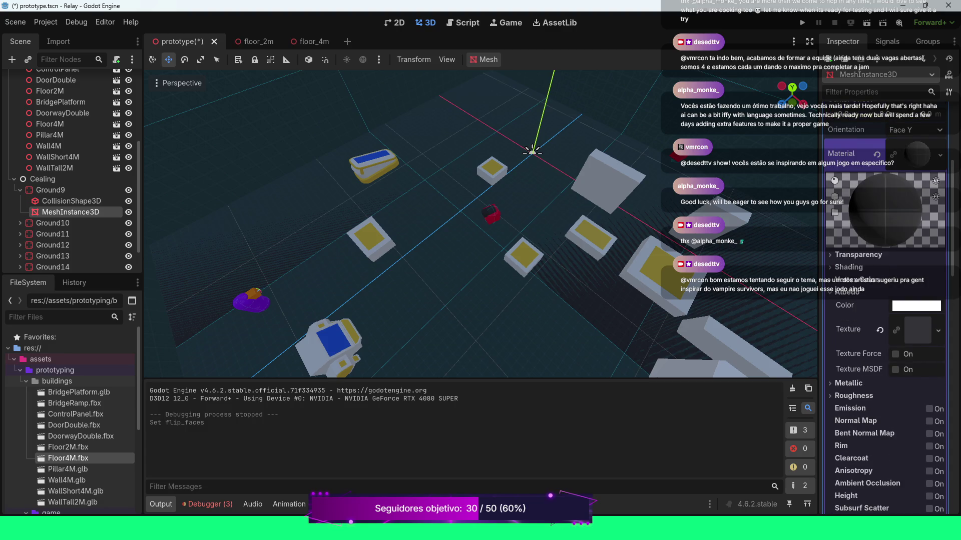
{"action": "left_click", "coordinate": [917, 154]}
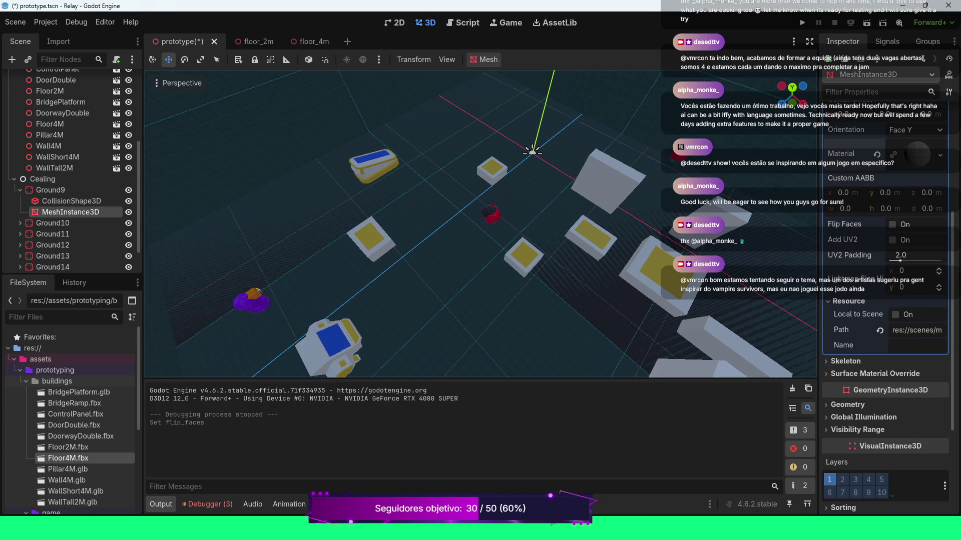
{"action": "scroll", "coordinate": [885, 250], "scroll_direction": "up", "scroll_amount": 2}
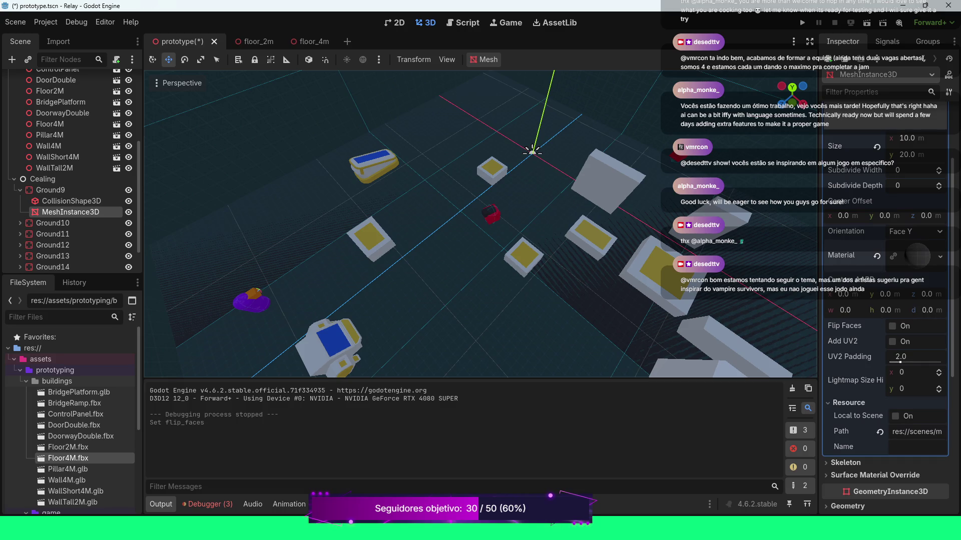
{"action": "scroll", "coordinate": [884, 300], "scroll_direction": "down", "scroll_amount": 3}
{"action": "scroll", "coordinate": [884, 300], "scroll_direction": "down", "scroll_amount": 2}
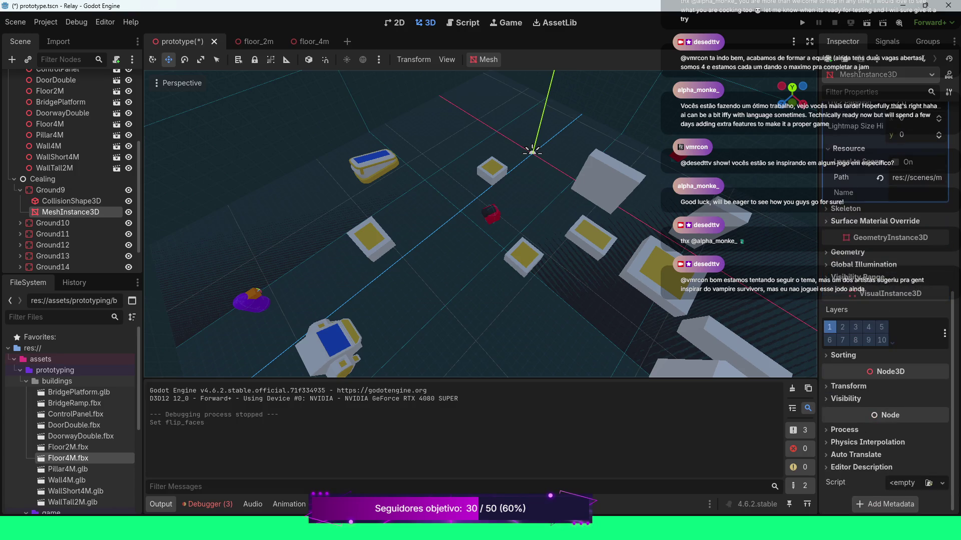
{"action": "scroll", "coordinate": [884, 300], "scroll_direction": "up", "scroll_amount": 7}
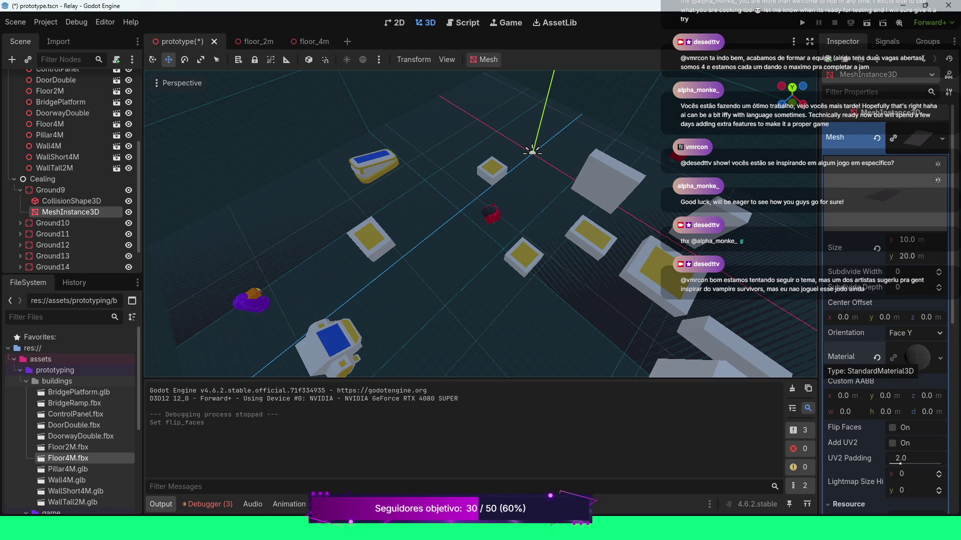
Expand the material's Transparency section and set Cull Mode to Disabled.
{"action": "left_click", "coordinate": [918, 357]}
{"action": "scroll", "coordinate": [885, 300], "scroll_direction": "down", "scroll_amount": 2}
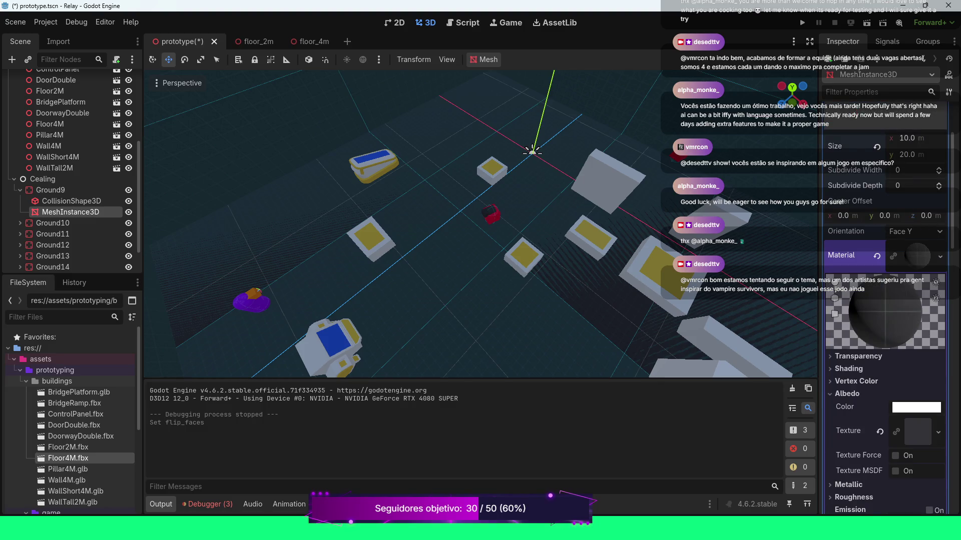
{"action": "left_click", "coordinate": [857, 356]}
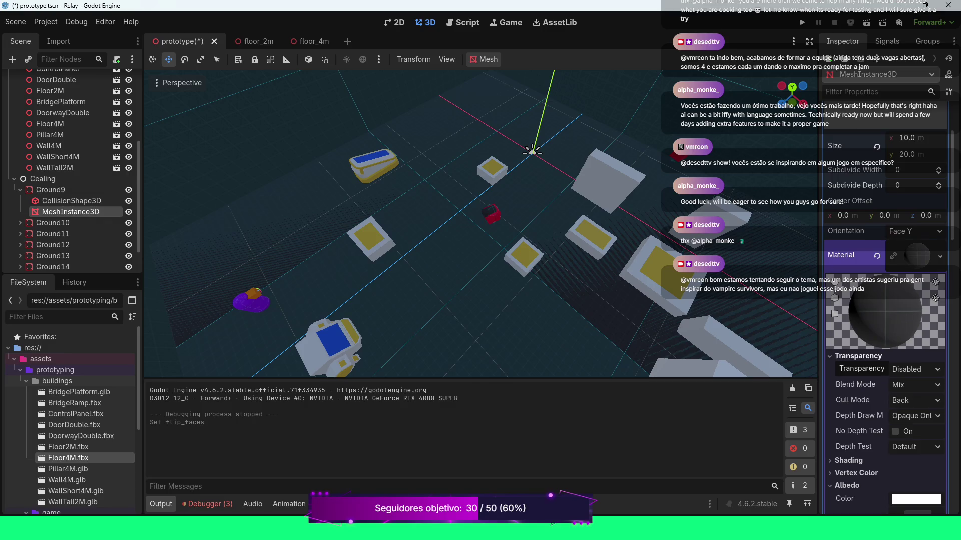
{"action": "left_click", "coordinate": [914, 401]}
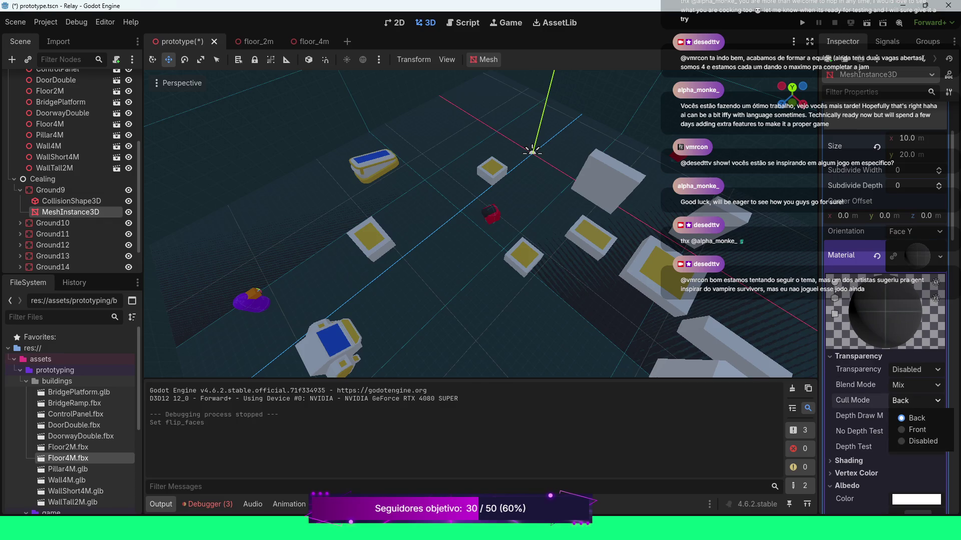
{"action": "left_click", "coordinate": [923, 440]}
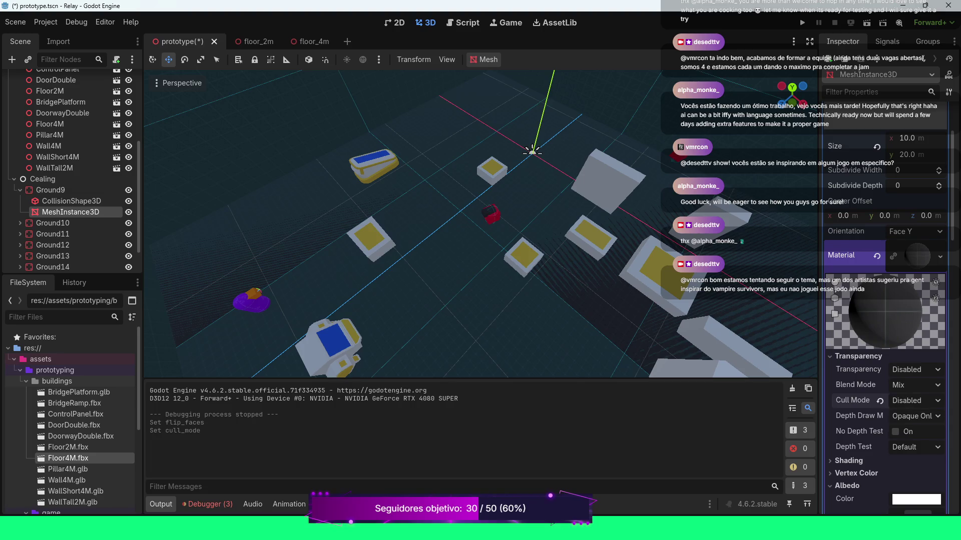
Frame the ceiling plane, inspect its underside, then undo Cull Mode back to Back.
{"action": "key", "text": "f"}
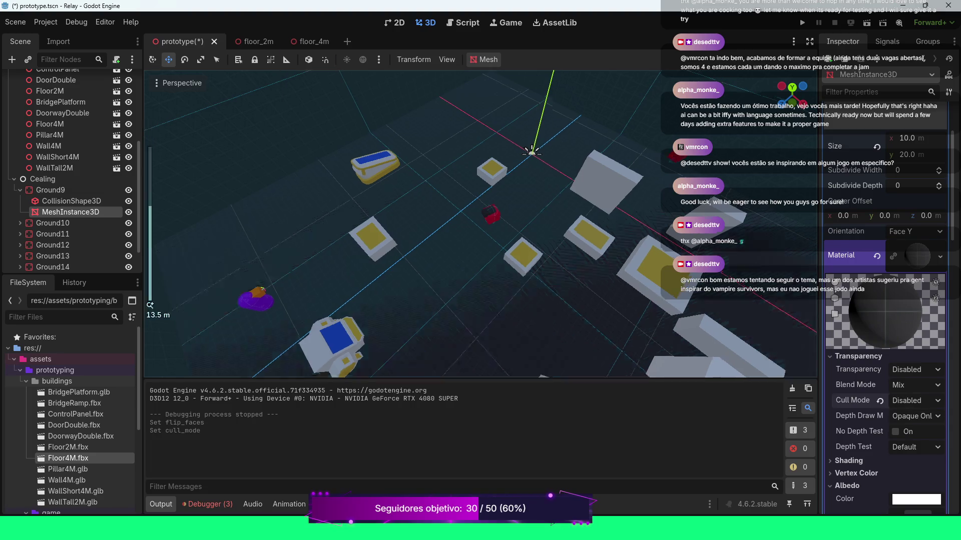
{"action": "left_click_drag", "start_coordinate": [480, 225], "coordinate": [480, 135]}
{"action": "scroll", "coordinate": [480, 224], "scroll_direction": "up", "scroll_amount": 6}
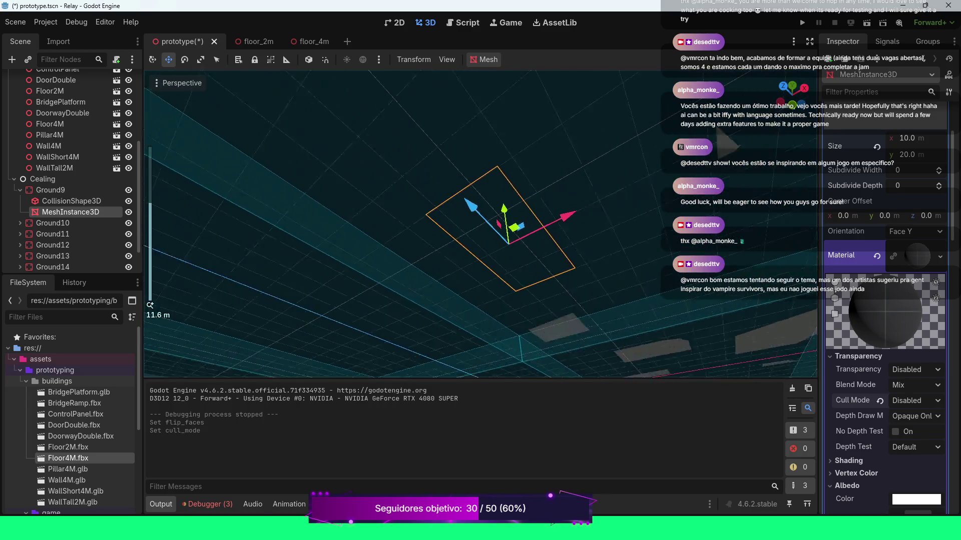
{"action": "scroll", "coordinate": [481, 223], "scroll_direction": "up", "scroll_amount": 5}
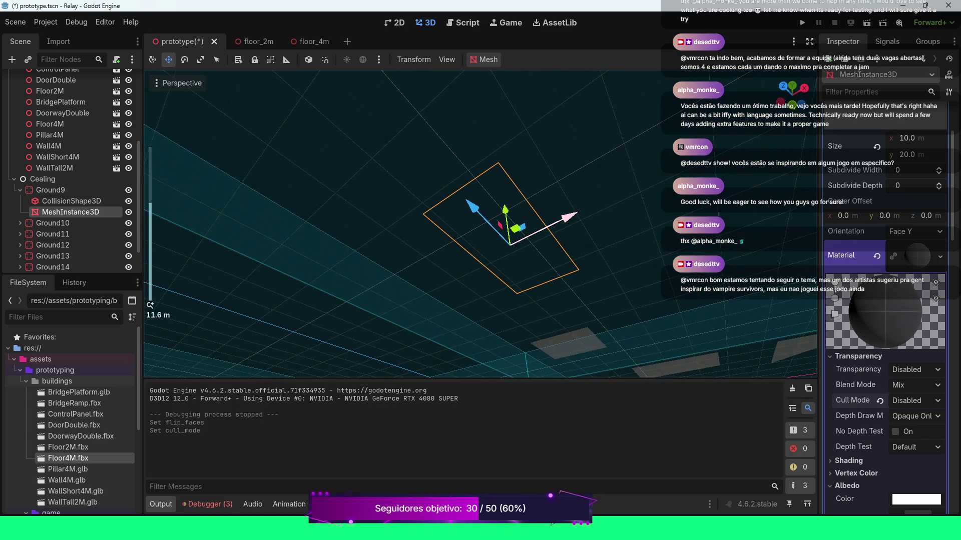
{"action": "mouse_move", "coordinate": [481, 225]}
{"action": "left_mouse_down"}
{"action": "mouse_move", "coordinate": [240, 225]}
{"action": "mouse_move", "coordinate": [220, 145]}
{"action": "mouse_move", "coordinate": [234, 285]}
{"action": "left_mouse_up"}
{"action": "key", "text": "f"}
{"action": "scroll", "coordinate": [480, 225], "scroll_direction": "up", "scroll_amount": 3}
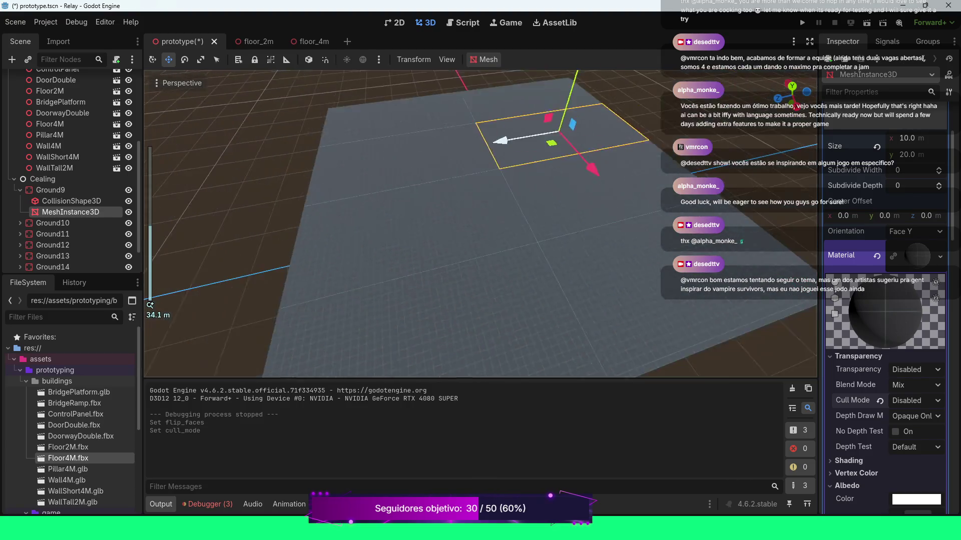
{"action": "mouse_move", "coordinate": [450, 225]}
{"action": "left_mouse_down"}
{"action": "mouse_move", "coordinate": [450, 141]}
{"action": "mouse_move", "coordinate": [450, 160]}
{"action": "left_mouse_up"}
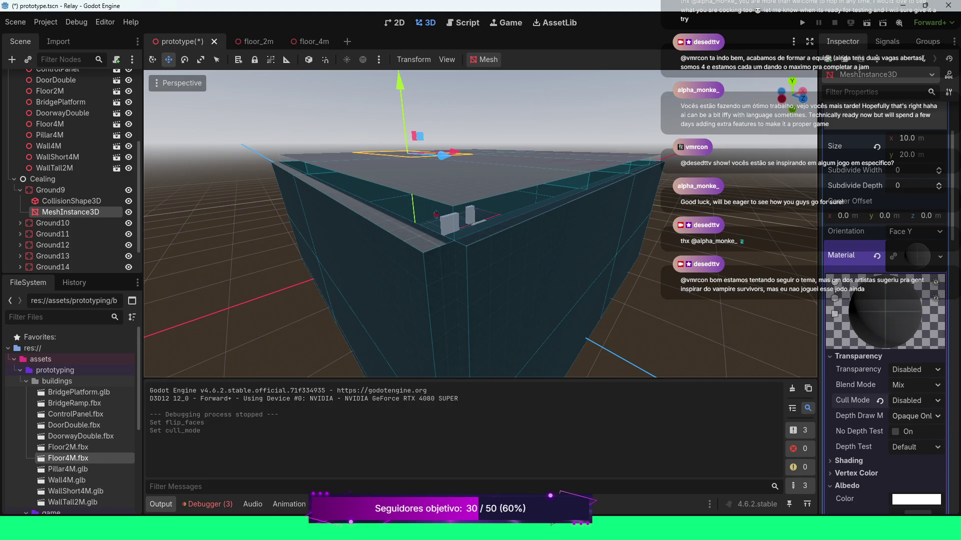
{"action": "key", "text": "ctrl+shift+x"}
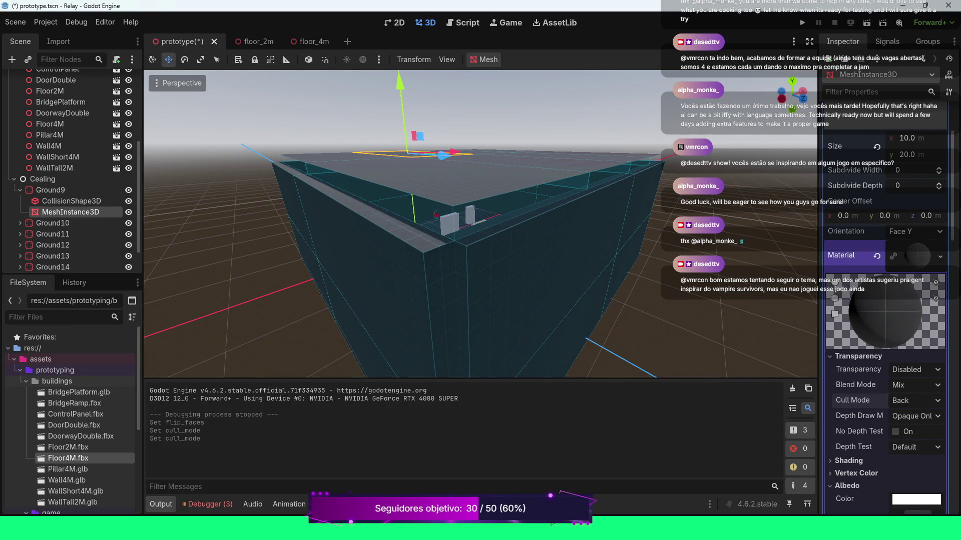
Set the ceiling material's Cull Mode to Disabled again.
{"action": "scroll", "coordinate": [480, 225], "scroll_direction": "up", "scroll_amount": 5}
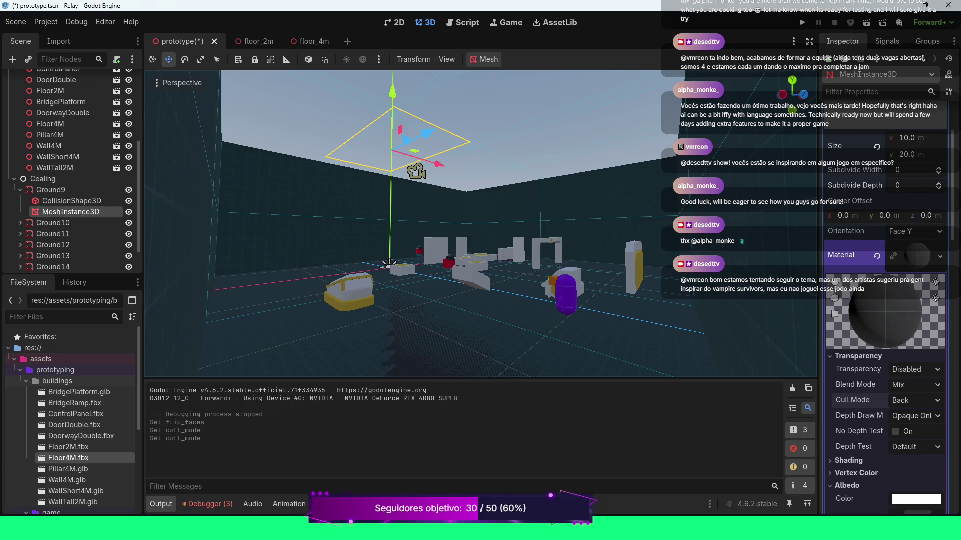
{"action": "left_click", "coordinate": [914, 400]}
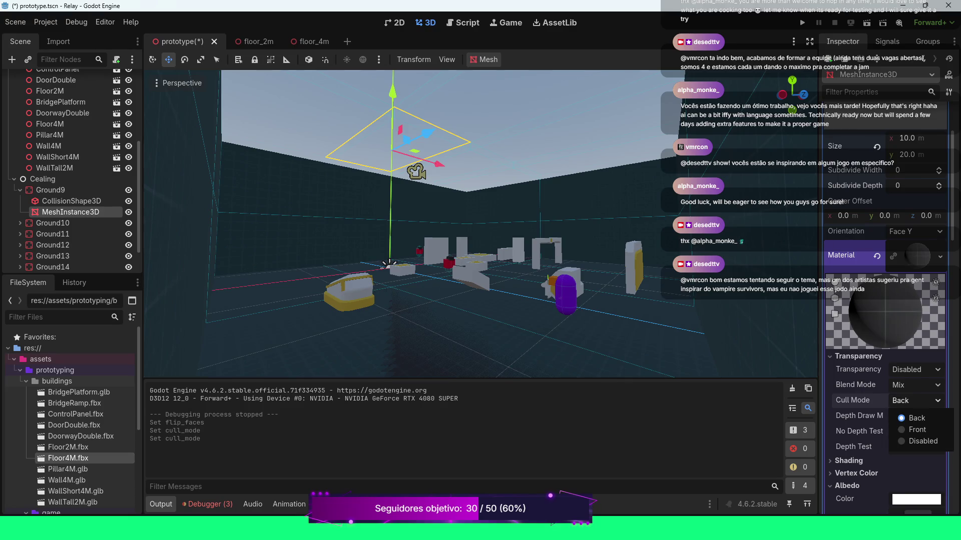
{"action": "left_click", "coordinate": [920, 441]}
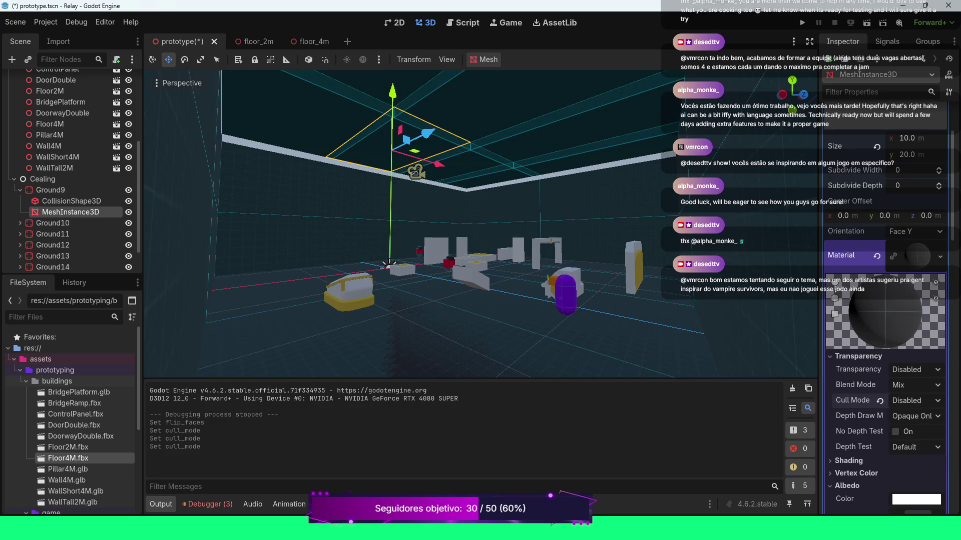
Check the room from under the ceiling, save prototype.tscn, and select the BridgeRamp prop.
{"action": "scroll", "coordinate": [480, 225], "scroll_direction": "down", "scroll_amount": 6}
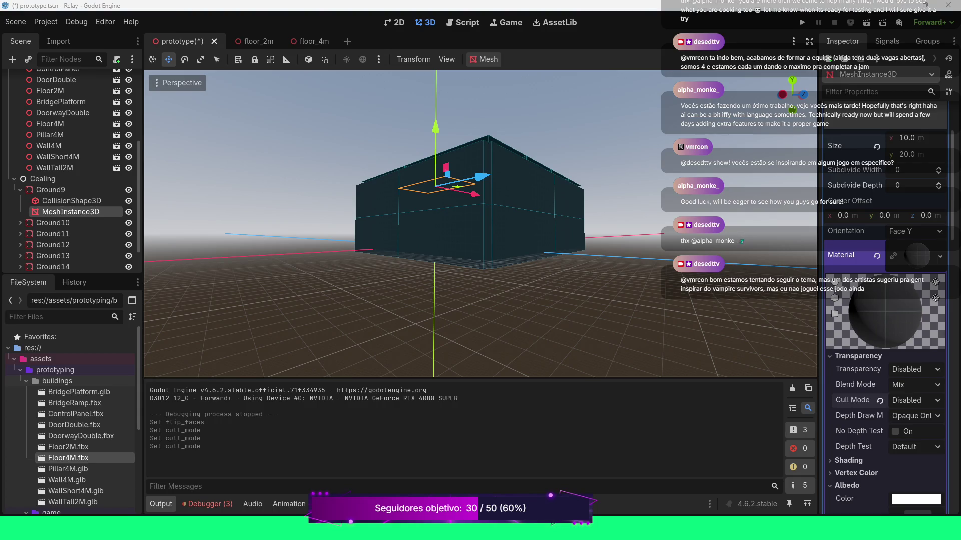
{"action": "scroll", "coordinate": [480, 225], "scroll_direction": "up", "scroll_amount": 8}
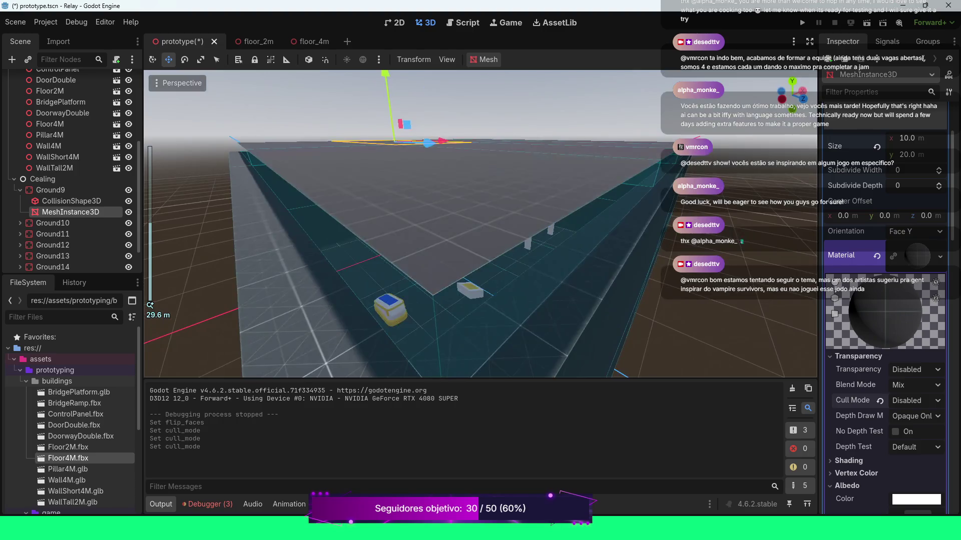
{"action": "scroll", "coordinate": [481, 225], "scroll_direction": "up", "scroll_amount": 8}
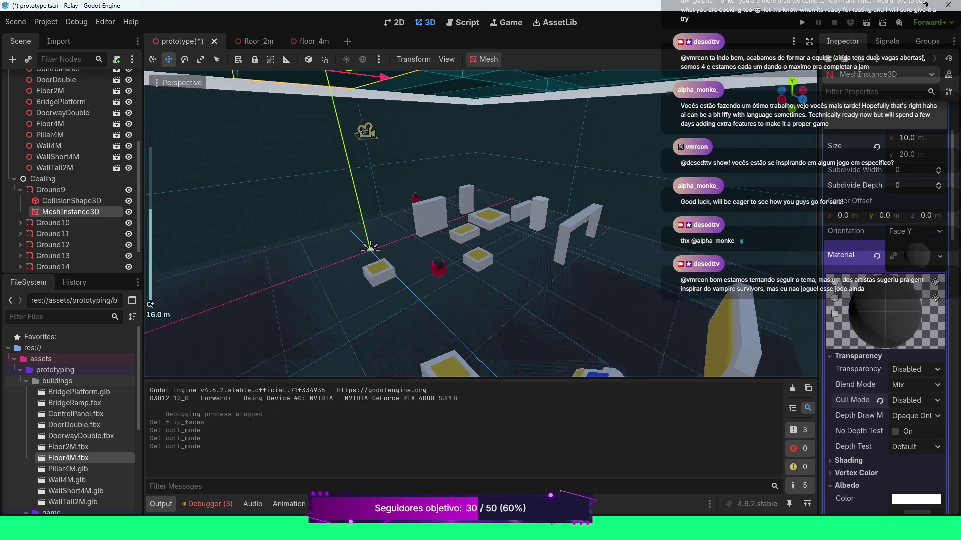
{"action": "left_click_drag", "start_coordinate": [480, 226], "coordinate": [520, 208]}
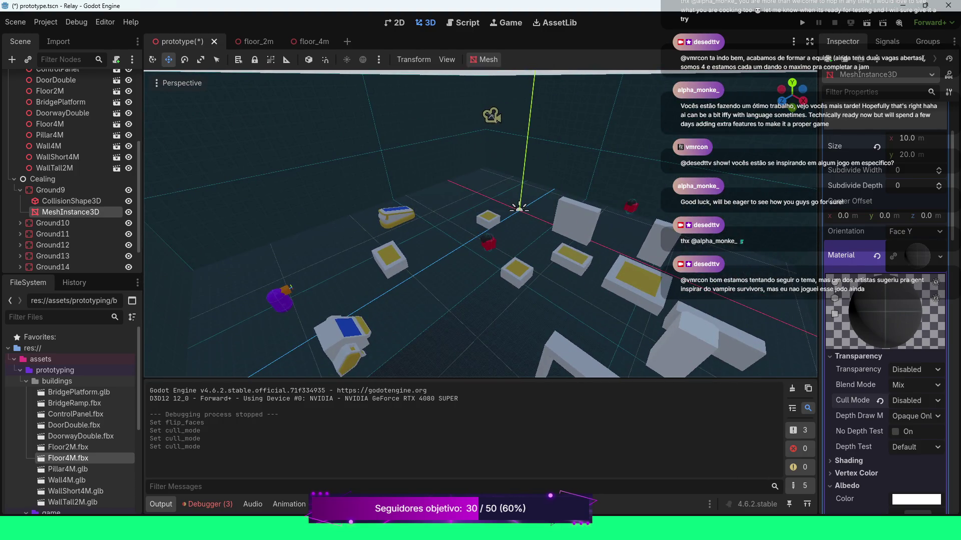
{"action": "key", "text": "ctrl+s"}
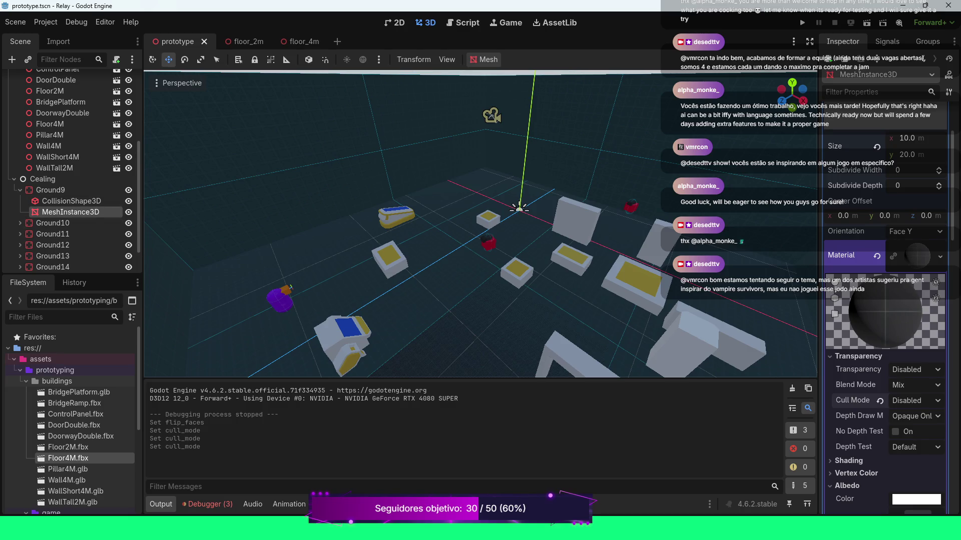
{"action": "left_click", "coordinate": [389, 256]}
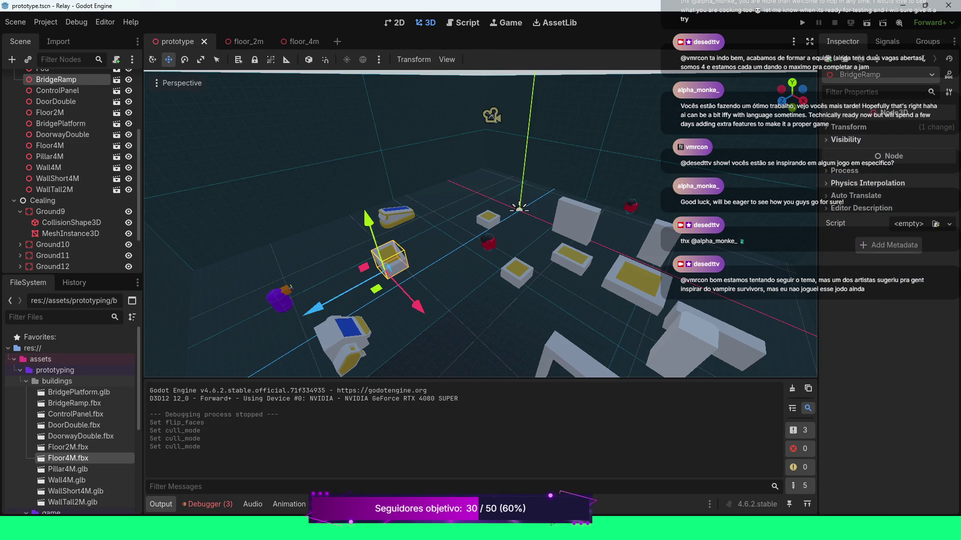
Select the Floor4M, BridgePlatform and Floor2M pieces in turn in the viewport.
{"action": "left_click", "coordinate": [635, 283]}
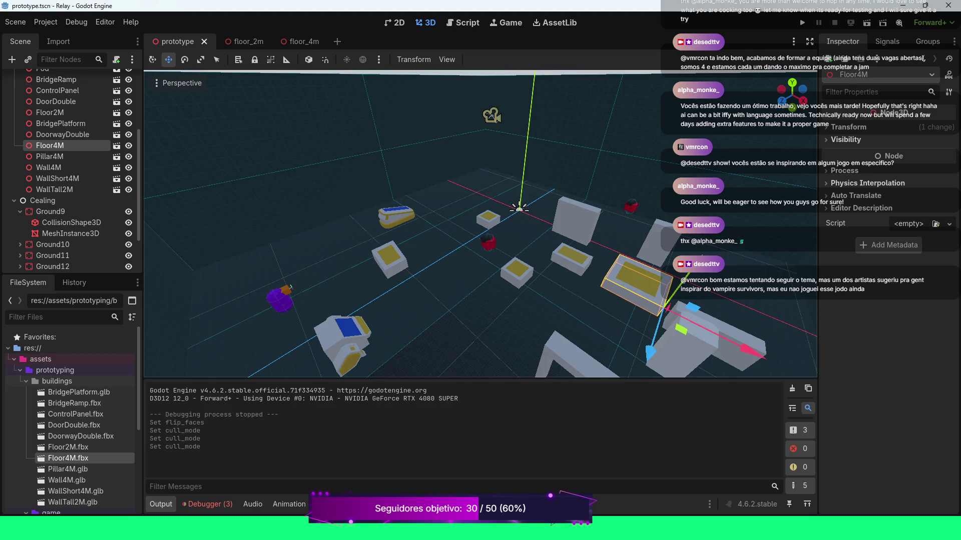
{"action": "left_click", "coordinate": [571, 257]}
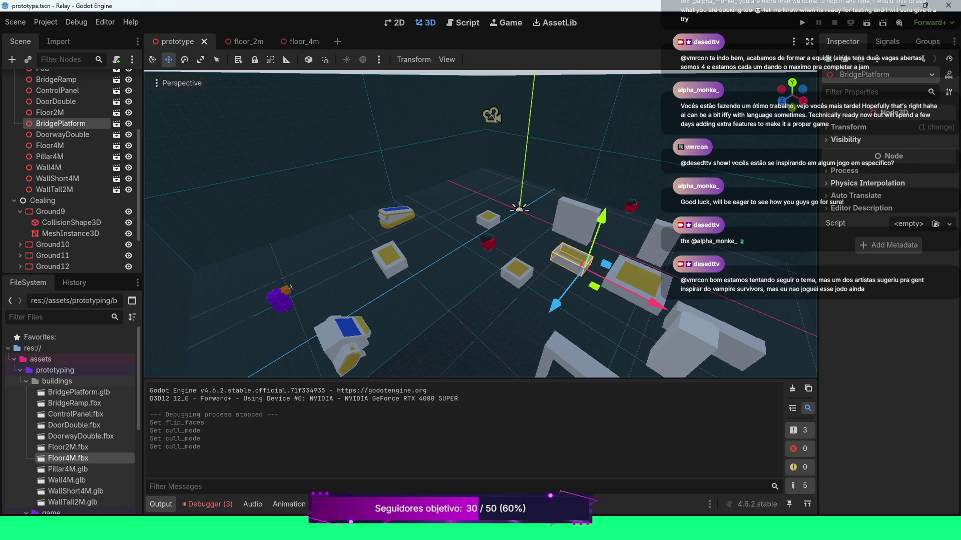
{"action": "left_click", "coordinate": [517, 271]}
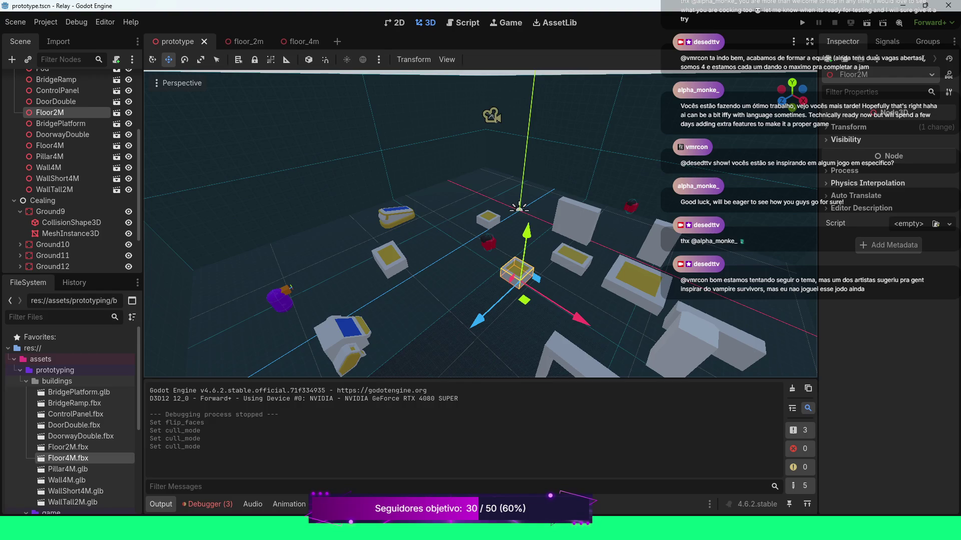
Collapse the Cealing node and assets folder, then expand the Floor group.
{"action": "left_click", "coordinate": [14, 200]}
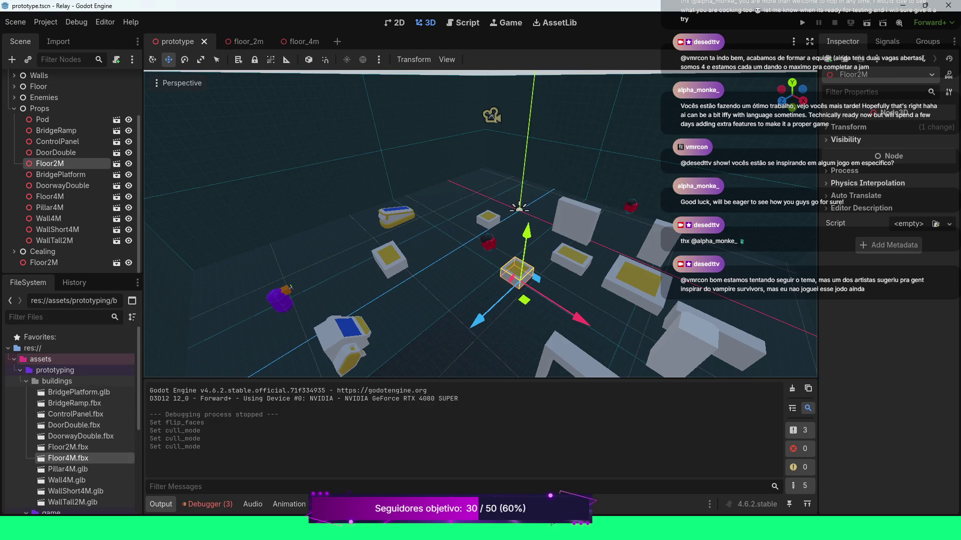
{"action": "left_click", "coordinate": [14, 359]}
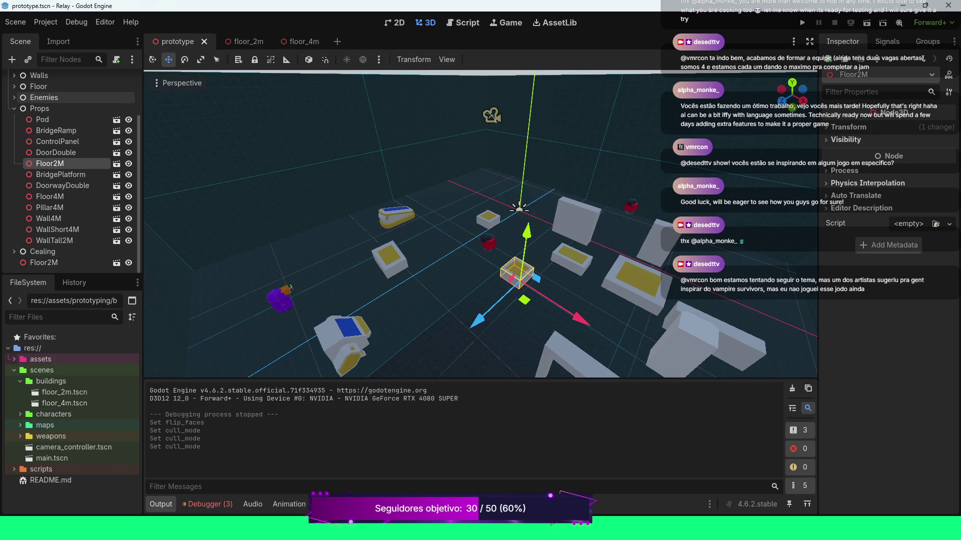
{"action": "left_click", "coordinate": [14, 86]}
Instance floor_4m.tscn under the Floor node and drag it into place along Z and Y.
{"action": "left_click", "coordinate": [39, 86]}
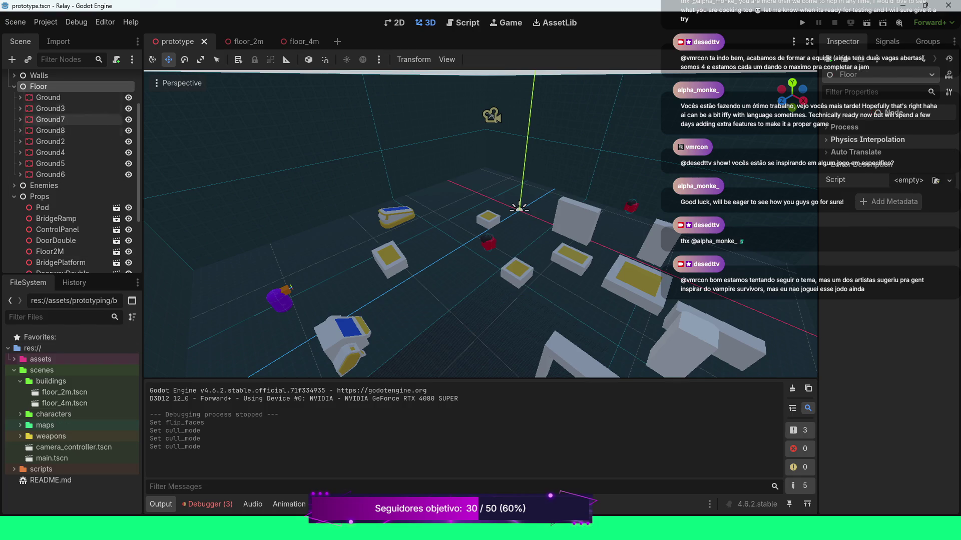
{"action": "mouse_move", "coordinate": [64, 403]}
{"action": "left_mouse_down"}
{"action": "mouse_move", "coordinate": [220, 235]}
{"action": "mouse_move", "coordinate": [225, 160]}
{"action": "mouse_move", "coordinate": [73, 85]}
{"action": "mouse_move", "coordinate": [75, 110]}
{"action": "left_mouse_up"}
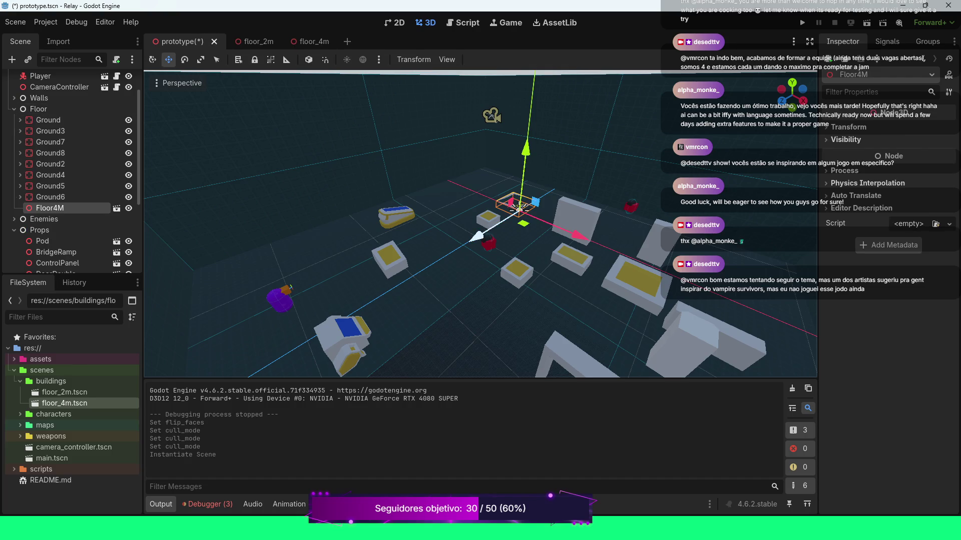
{"action": "left_click_drag", "start_coordinate": [478, 236], "coordinate": [397, 282]}
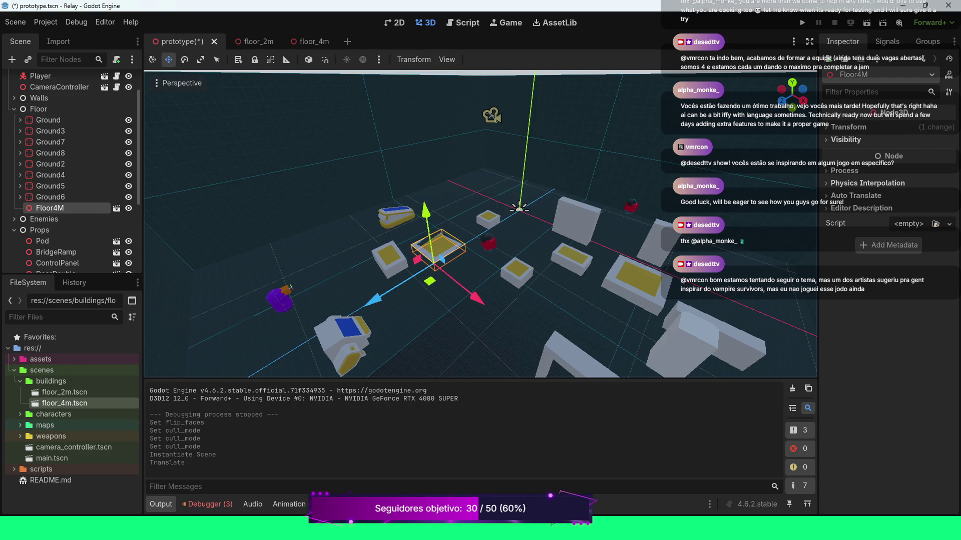
{"action": "left_click_drag", "start_coordinate": [425, 209], "coordinate": [425, 200]}
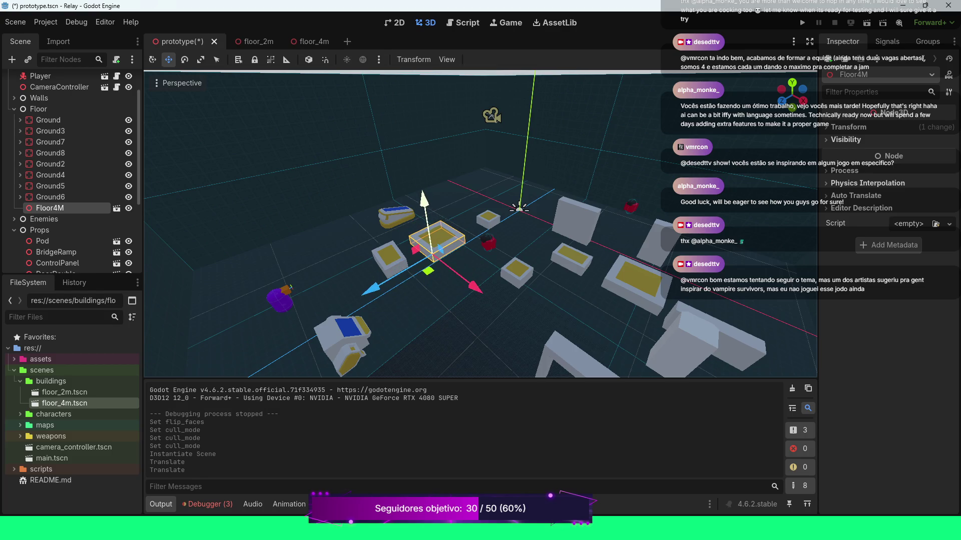
{"action": "mouse_move", "coordinate": [372, 289]}
{"action": "left_mouse_down"}
{"action": "mouse_move", "coordinate": [537, 202]}
{"action": "mouse_move", "coordinate": [425, 178]}
{"action": "left_mouse_up"}
Zoom in on the new Floor4M platform to inspect its placement.
{"action": "scroll", "coordinate": [535, 204], "scroll_direction": "up", "scroll_amount": 3}
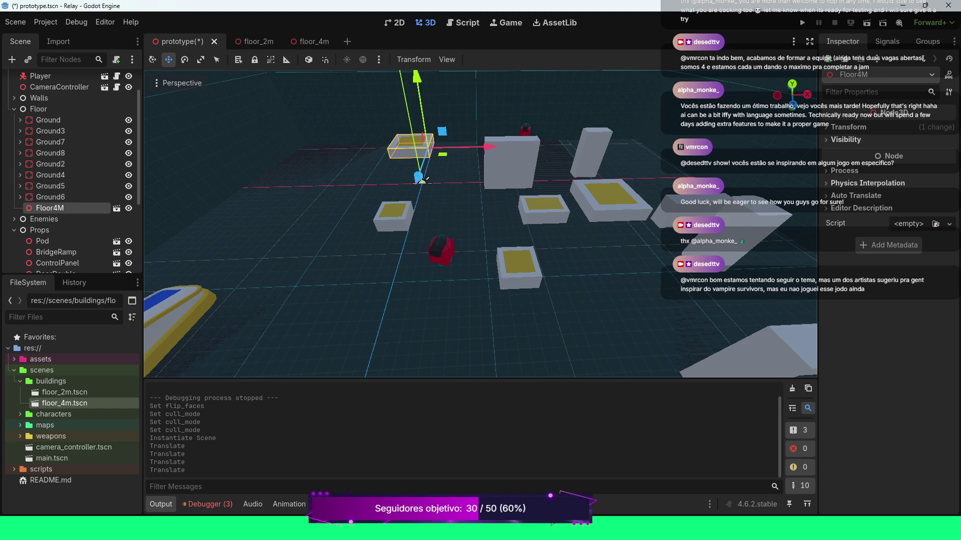
{"action": "scroll", "coordinate": [422, 179], "scroll_direction": "up", "scroll_amount": 5}
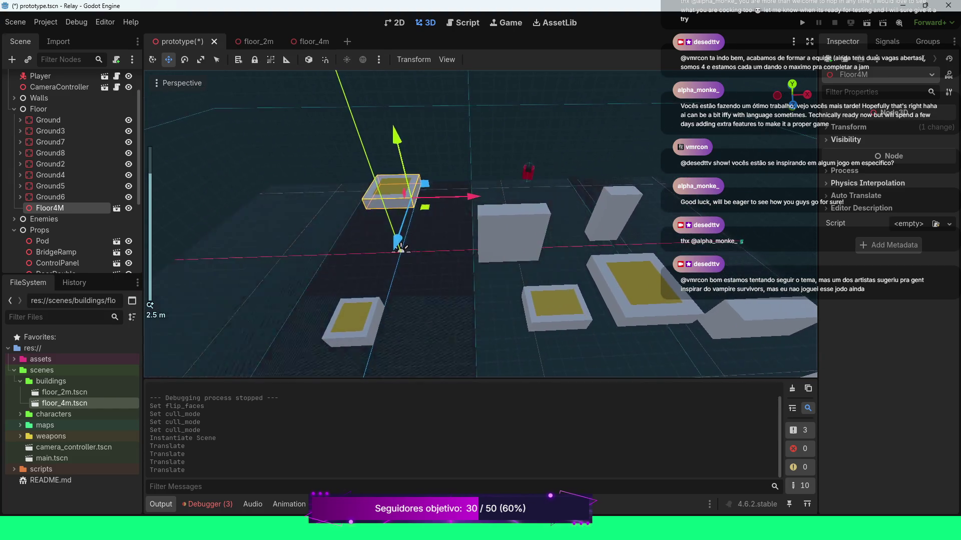
{"action": "scroll", "coordinate": [423, 179], "scroll_direction": "up", "scroll_amount": 6}
{"action": "scroll", "coordinate": [423, 179], "scroll_direction": "up", "scroll_amount": 5}
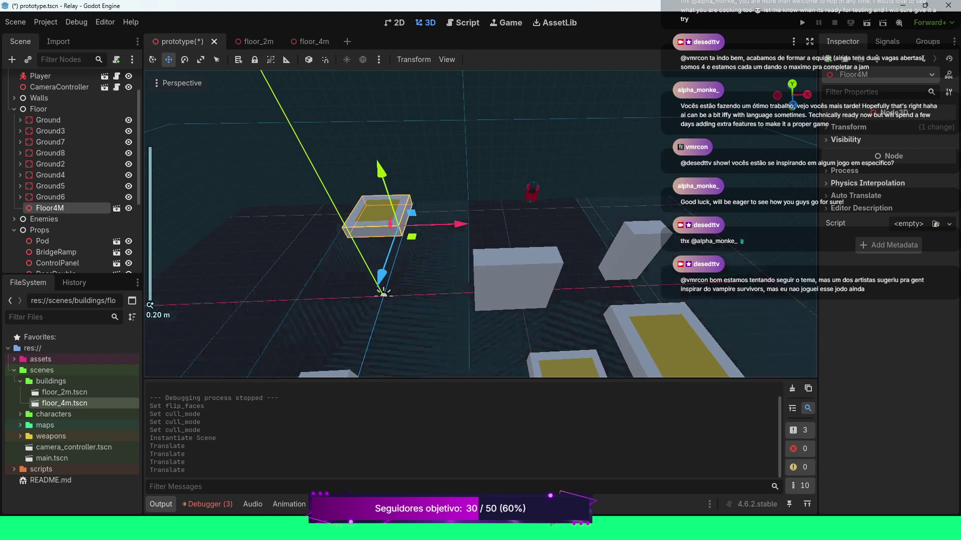
{"action": "scroll", "coordinate": [422, 179], "scroll_direction": "up", "scroll_amount": 2}
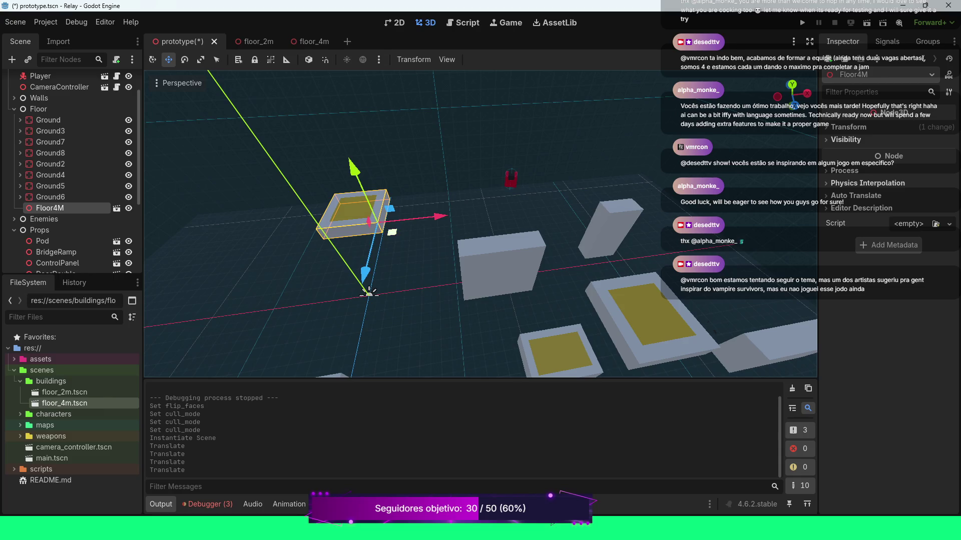
Switch to Top Orthogonal view, collapse Props, and open the Cealing node's context menu.
{"action": "left_click", "coordinate": [179, 82]}
{"action": "left_click", "coordinate": [200, 102]}
{"action": "scroll", "coordinate": [480, 223], "scroll_direction": "up", "scroll_amount": 3}
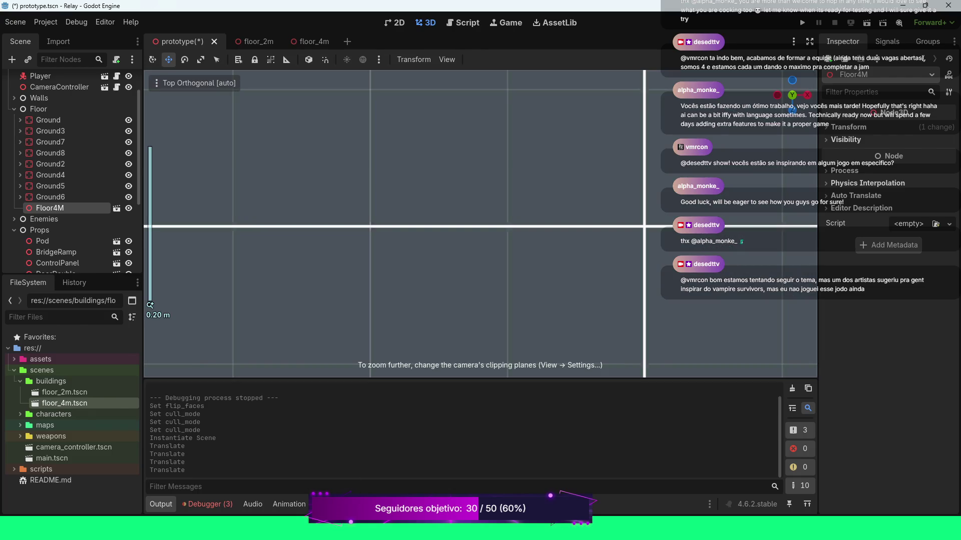
{"action": "scroll", "coordinate": [480, 224], "scroll_direction": "down", "scroll_amount": 20}
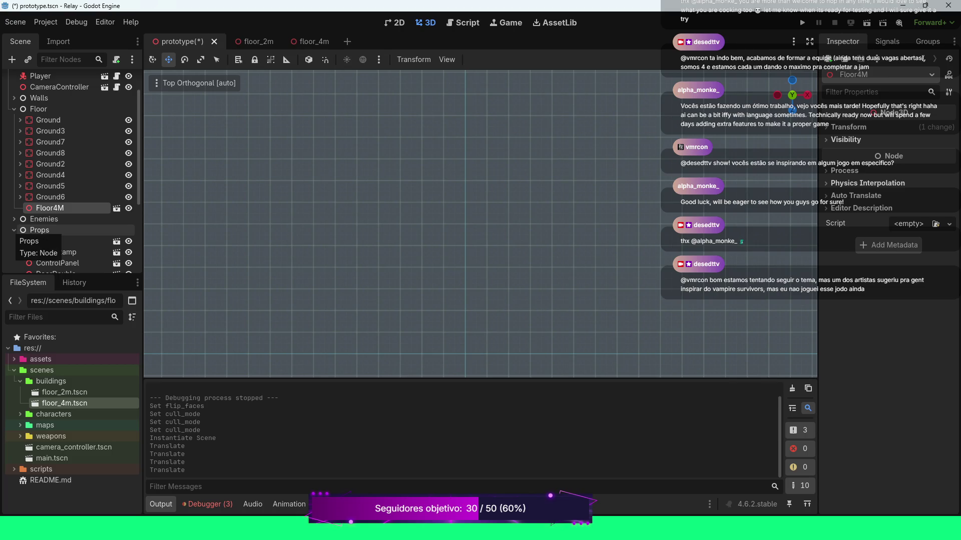
{"action": "scroll", "coordinate": [20, 231], "scroll_direction": "down", "scroll_amount": 2}
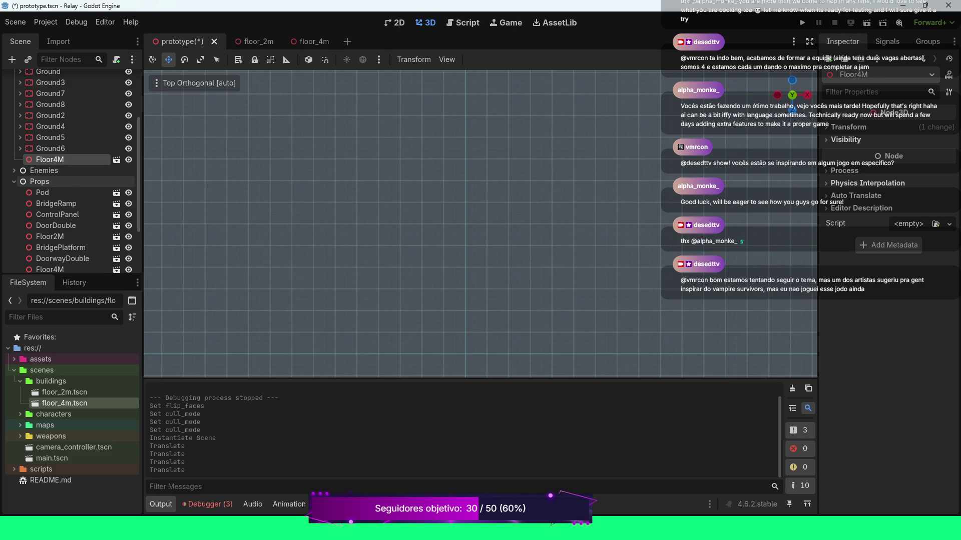
{"action": "left_click", "coordinate": [14, 181]}
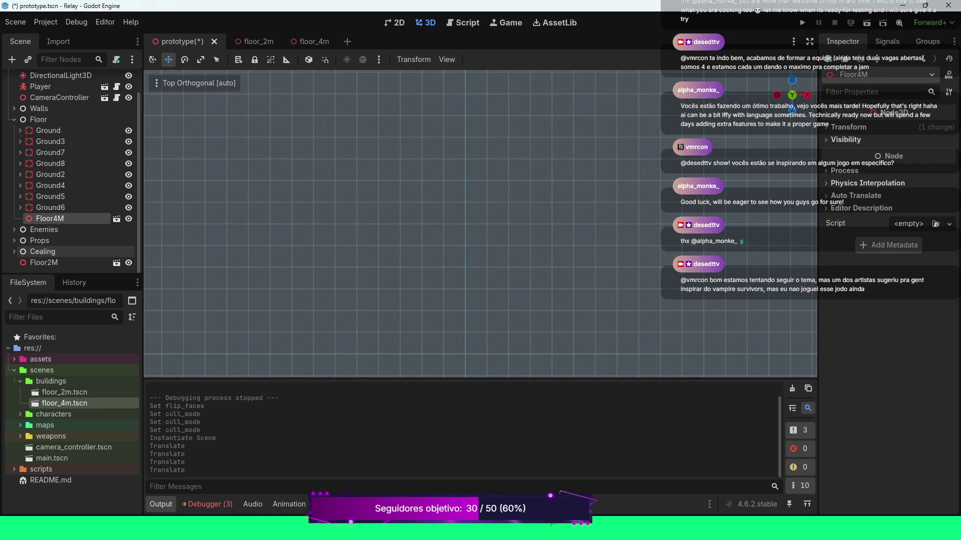
{"action": "right_click", "coordinate": [117, 251]}
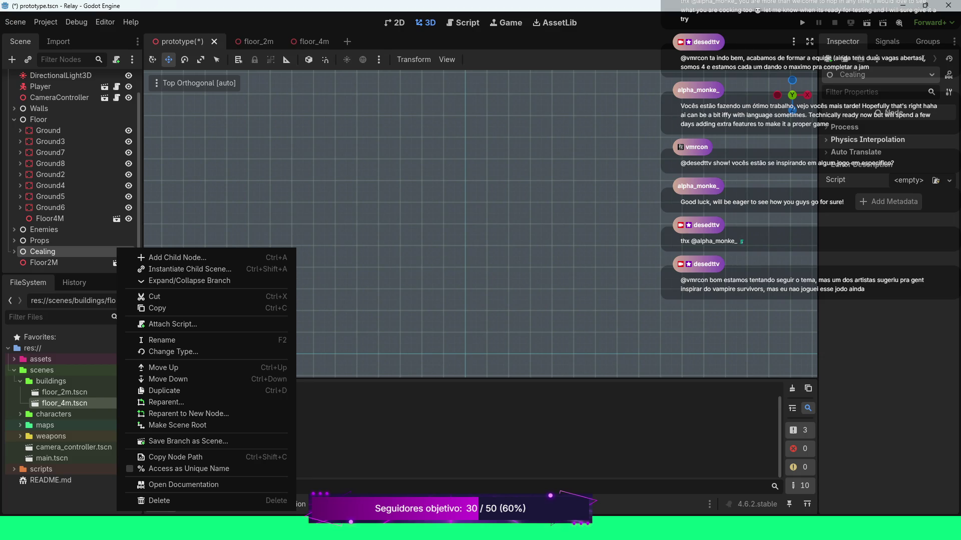
Dismiss the Cealing menu, return to perspective, and select the Floor4M platform.
{"action": "key", "text": "Escape"}
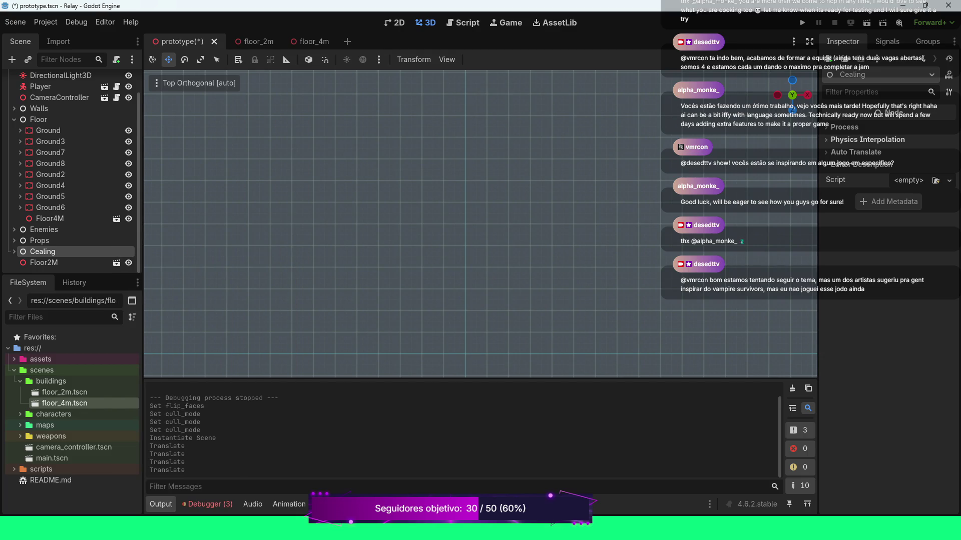
{"action": "scroll", "coordinate": [480, 224], "scroll_direction": "down", "scroll_amount": 10}
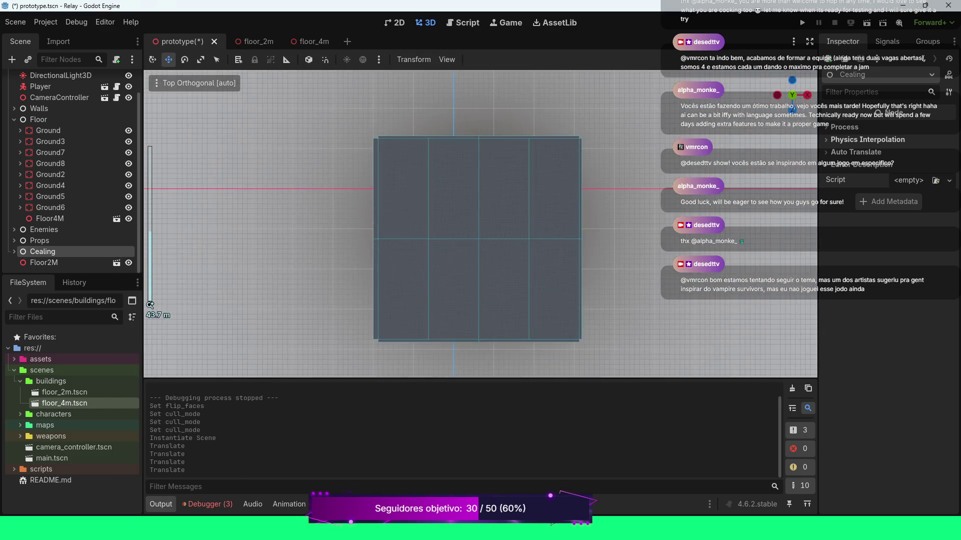
{"action": "scroll", "coordinate": [480, 224], "scroll_direction": "up", "scroll_amount": 10}
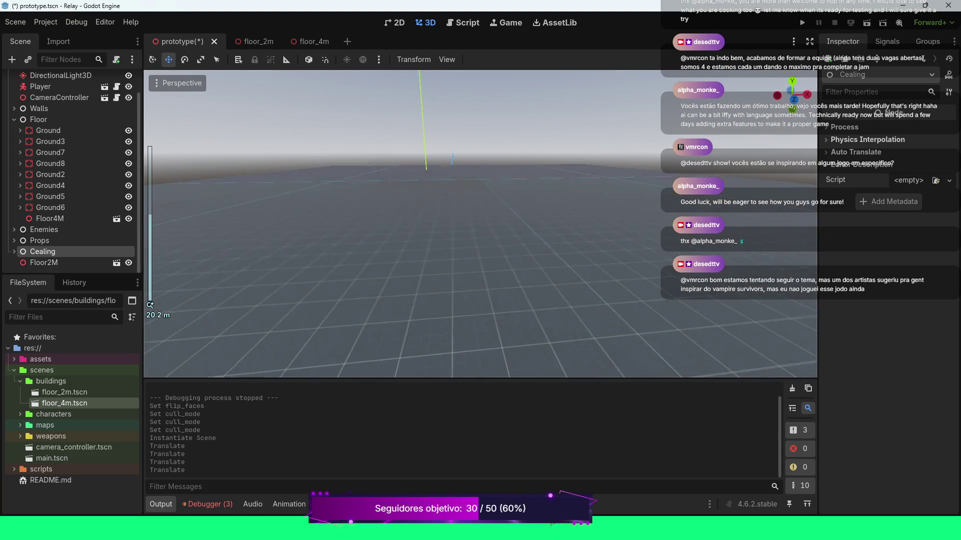
{"action": "scroll", "coordinate": [480, 224], "scroll_direction": "down", "scroll_amount": 5}
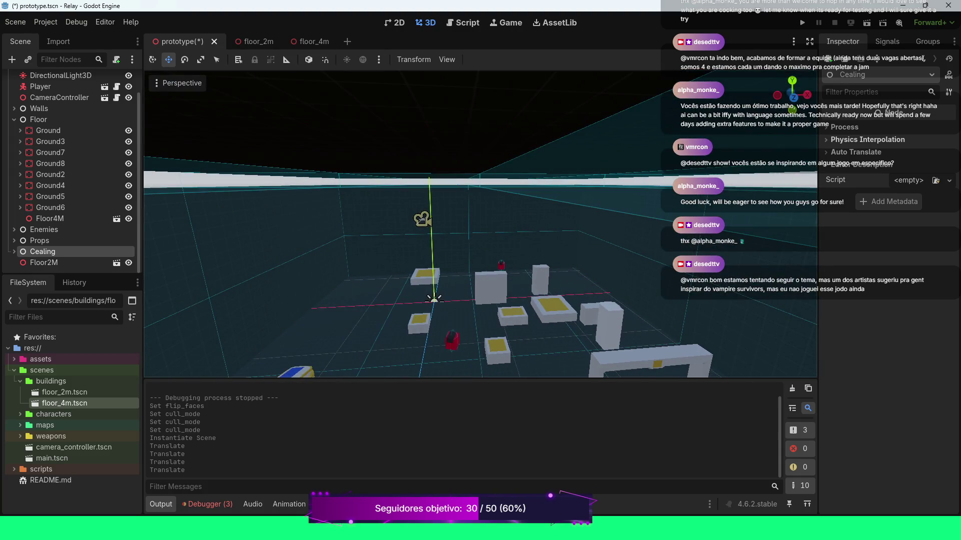
{"action": "scroll", "coordinate": [480, 224], "scroll_direction": "up", "scroll_amount": 5}
{"action": "left_click", "coordinate": [404, 297]}
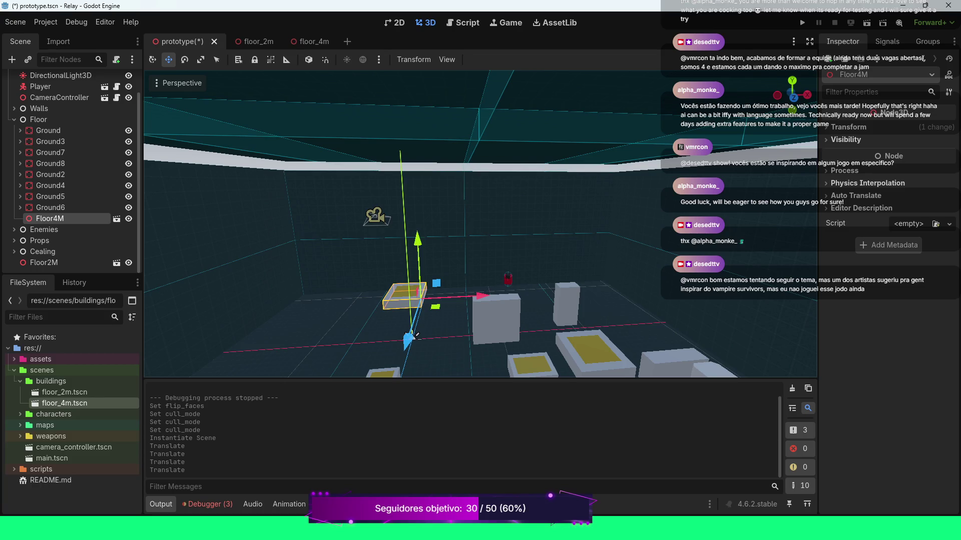
Duplicate Floor4M twice, moving each copy along X to form a row of three.
{"action": "key", "text": "ctrl+d"}
{"action": "key", "text": "g"}
{"action": "key", "text": "x"}
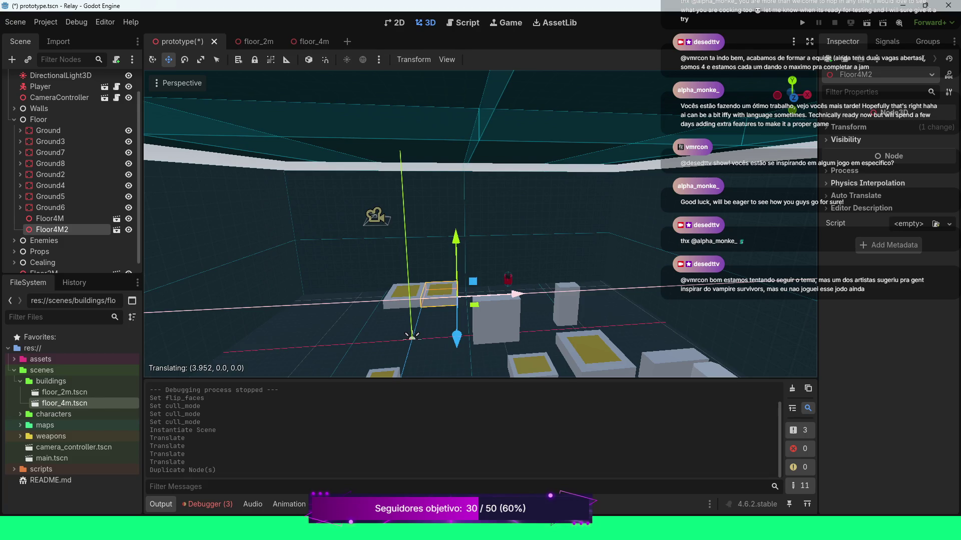
{"action": "key", "text": "Return"}
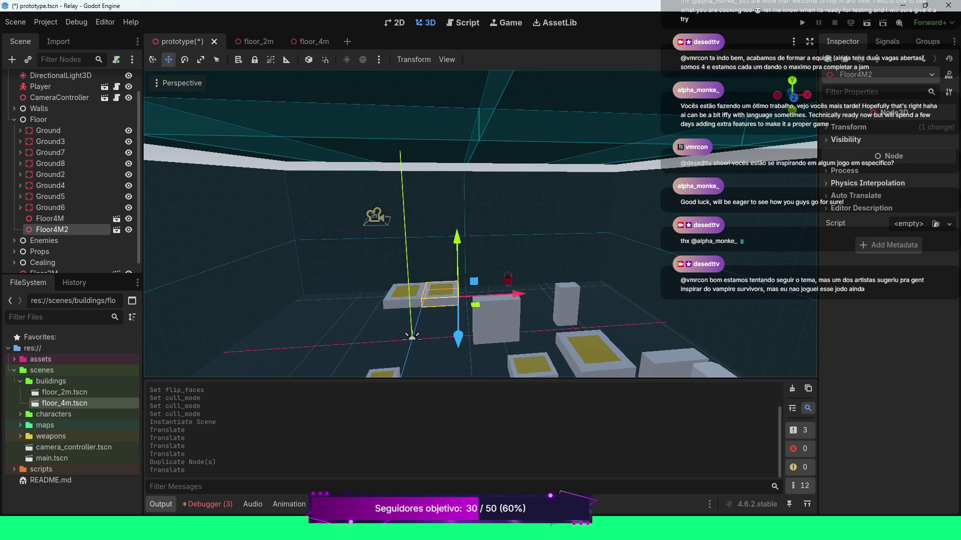
{"action": "key", "text": "ctrl+d"}
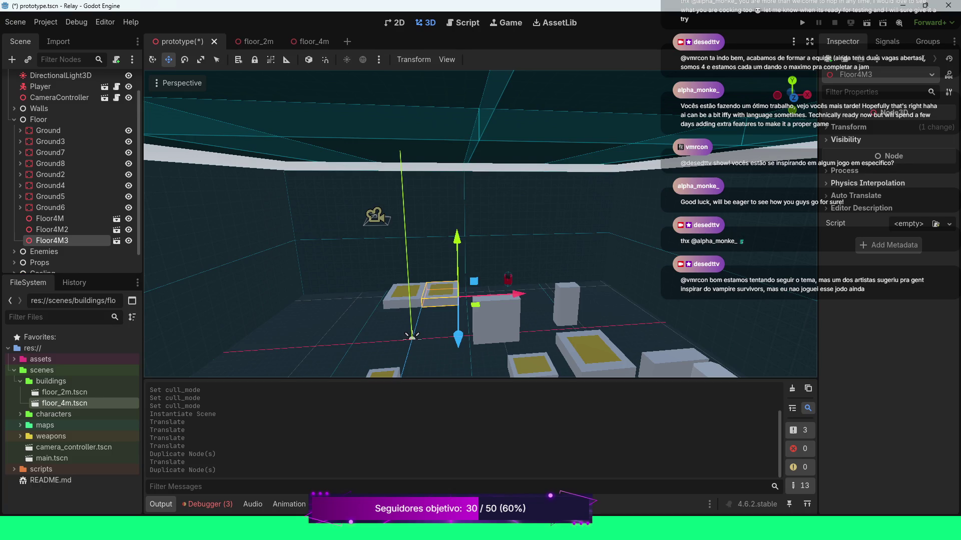
{"action": "left_click_drag", "start_coordinate": [520, 294], "coordinate": [551, 291]}
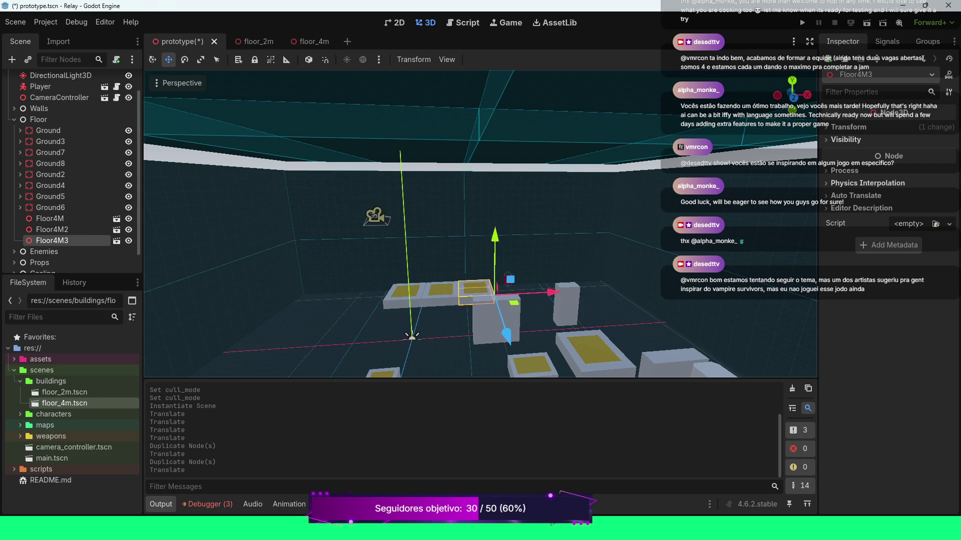
Zoom the view and expand the Cealing group in the Scene dock.
{"action": "scroll", "coordinate": [480, 224], "scroll_direction": "up", "scroll_amount": 3}
{"action": "scroll", "coordinate": [480, 224], "scroll_direction": "up", "scroll_amount": 4}
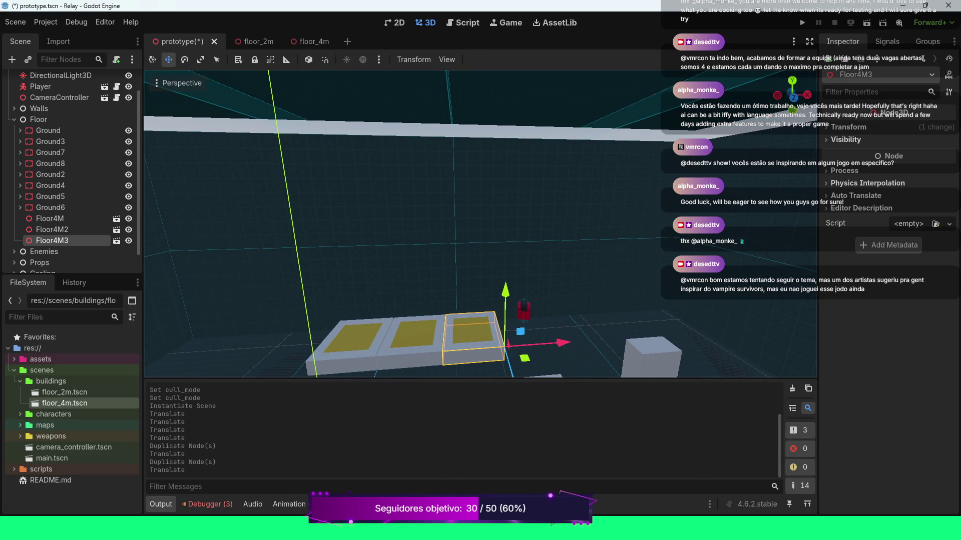
{"action": "scroll", "coordinate": [480, 224], "scroll_direction": "down", "scroll_amount": 1}
{"action": "scroll", "coordinate": [481, 224], "scroll_direction": "down", "scroll_amount": 1}
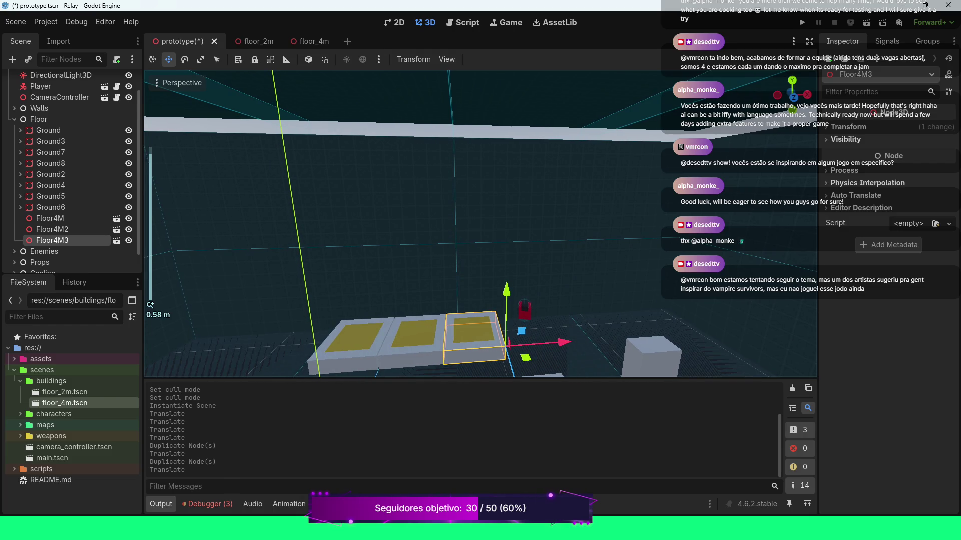
{"action": "scroll", "coordinate": [481, 224], "scroll_direction": "down", "scroll_amount": 10}
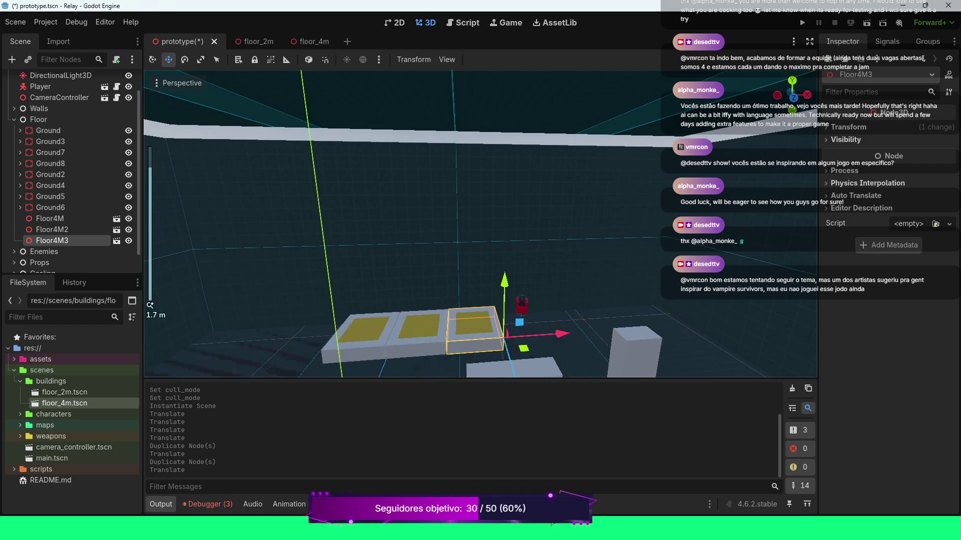
{"action": "scroll", "coordinate": [480, 223], "scroll_direction": "down", "scroll_amount": 15}
{"action": "scroll", "coordinate": [74, 173], "scroll_direction": "down", "scroll_amount": 1}
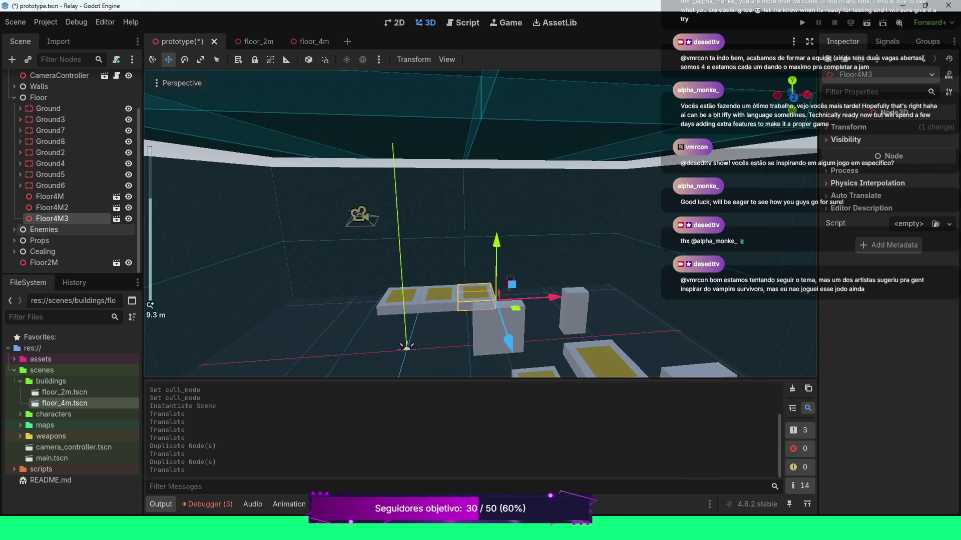
{"action": "left_click", "coordinate": [14, 251]}
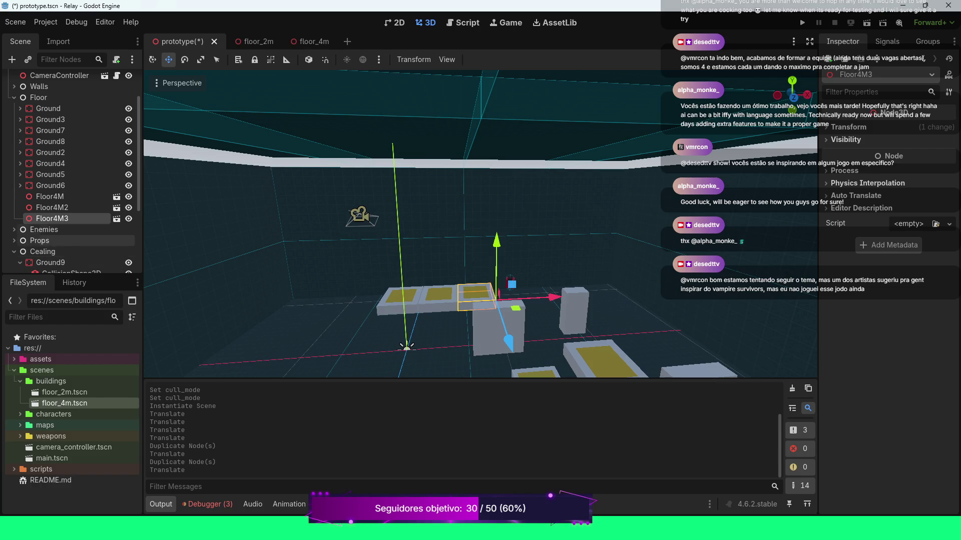
{"action": "scroll", "coordinate": [75, 240], "scroll_direction": "down", "scroll_amount": 3}
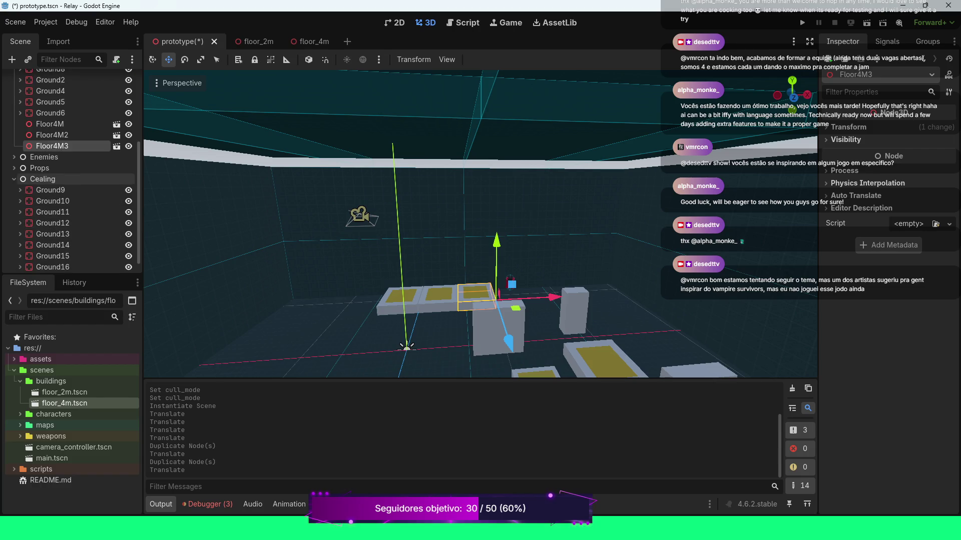
Select Ground9 through Ground16 in the Cealing group.
{"action": "scroll", "coordinate": [75, 190], "scroll_direction": "down", "scroll_amount": 1}
{"action": "left_click", "coordinate": [50, 174]}
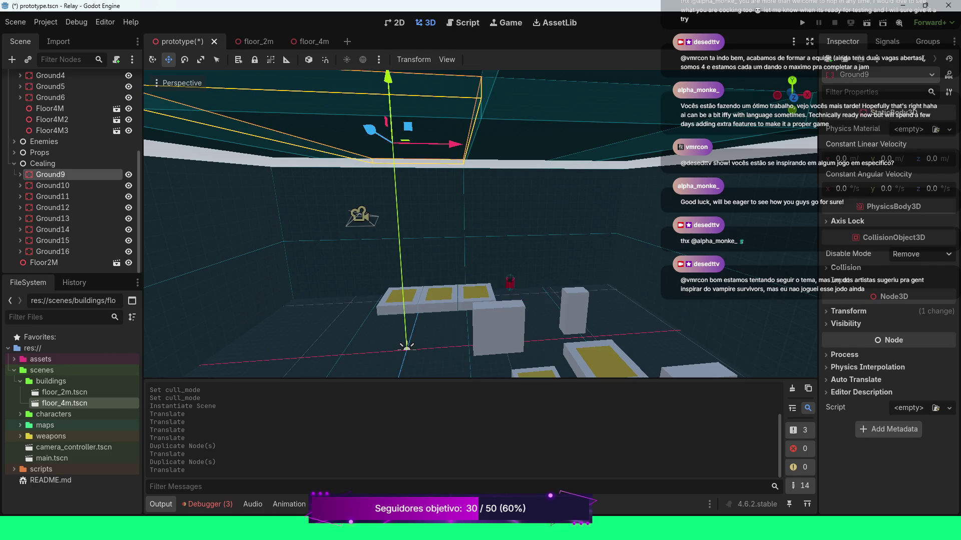
{"action": "left_click", "coordinate": [50, 252], "text": "shift"}
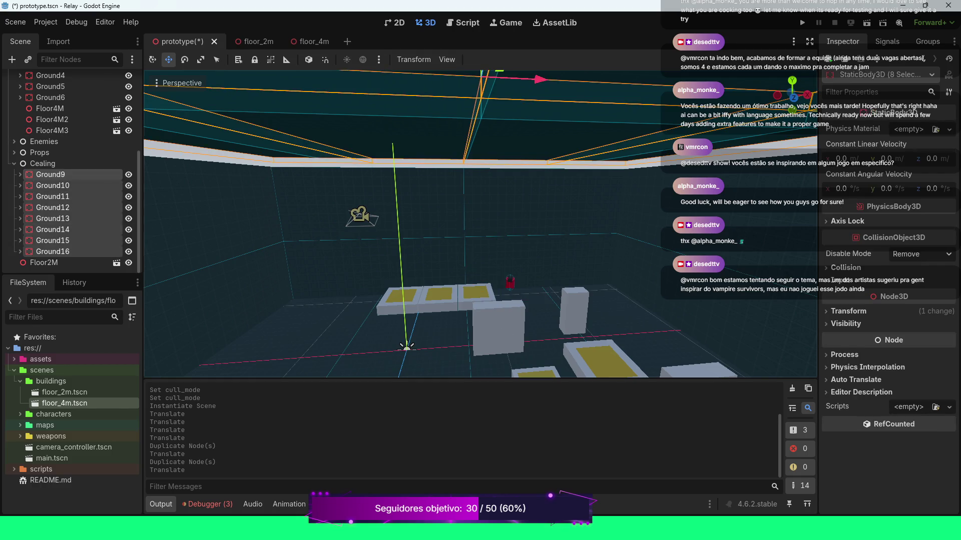
In Top view, drag the eight pieces about 41.9 m along X, then collapse Cealing.
{"action": "left_click", "coordinate": [181, 82]}
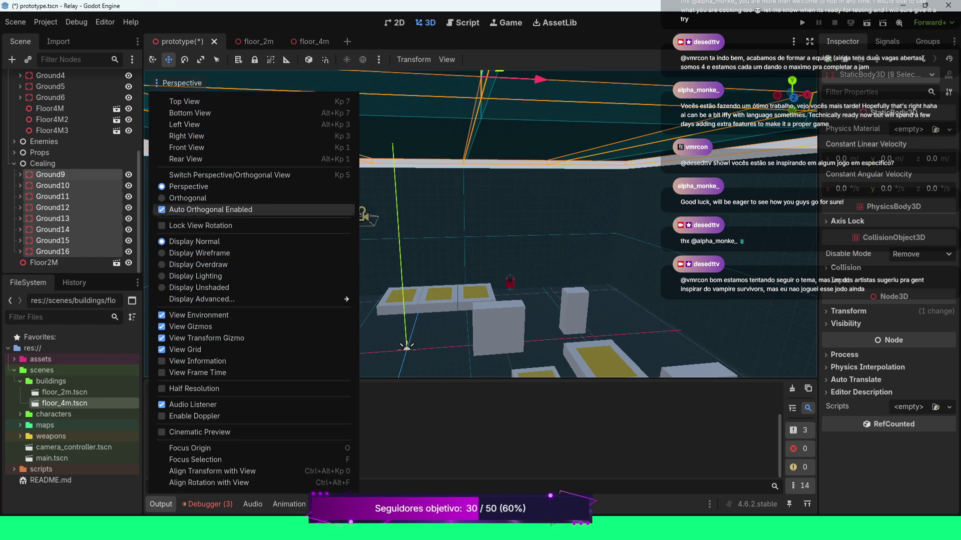
{"action": "left_click", "coordinate": [173, 102]}
{"action": "scroll", "coordinate": [480, 223], "scroll_direction": "down", "scroll_amount": 10}
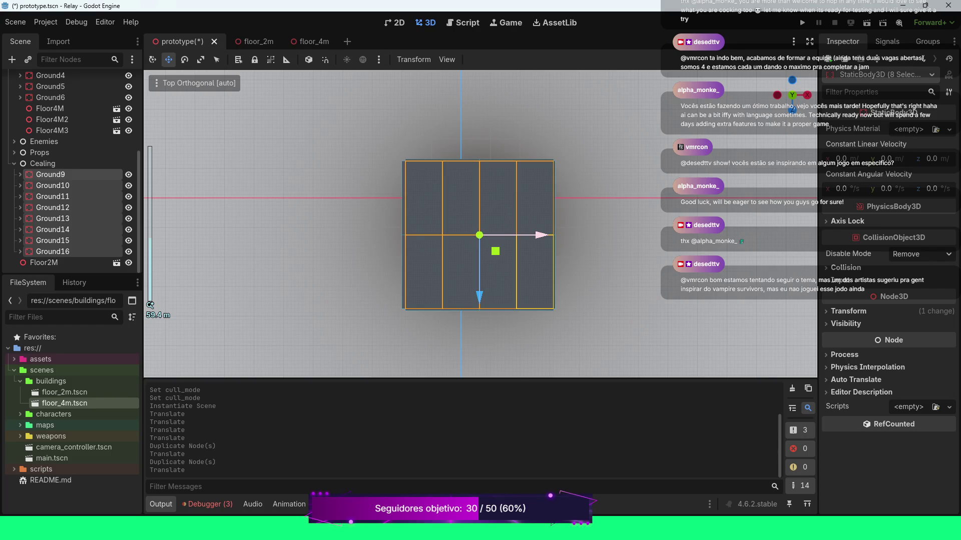
{"action": "mouse_move", "coordinate": [541, 235]}
{"action": "left_mouse_down"}
{"action": "mouse_move", "coordinate": [718, 235]}
{"action": "mouse_move", "coordinate": [689, 234]}
{"action": "left_mouse_up"}
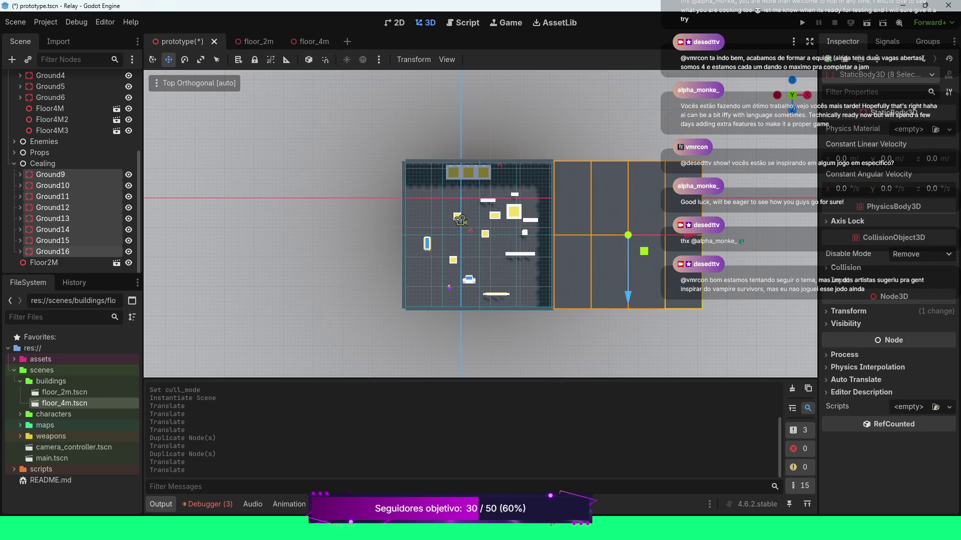
{"action": "left_click", "coordinate": [43, 164]}
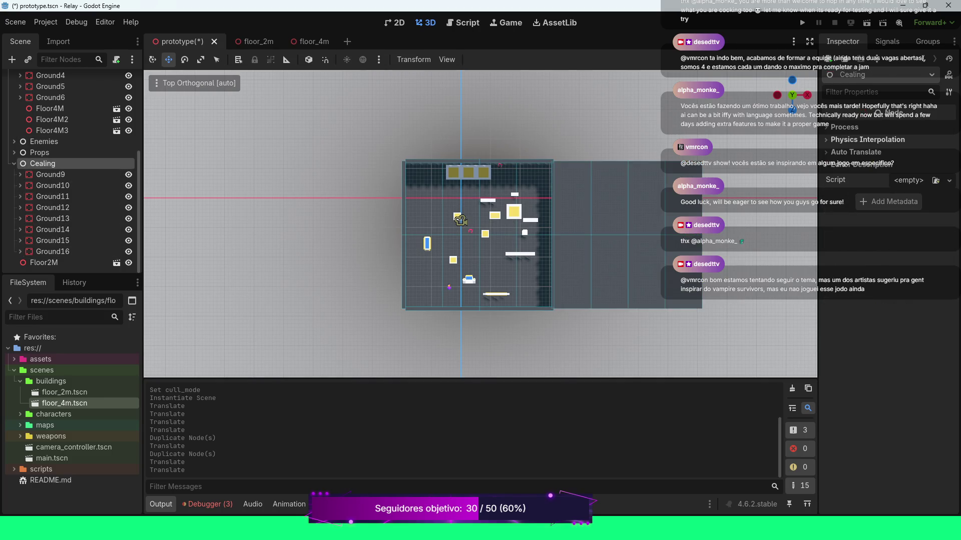
{"action": "left_click", "coordinate": [14, 164]}
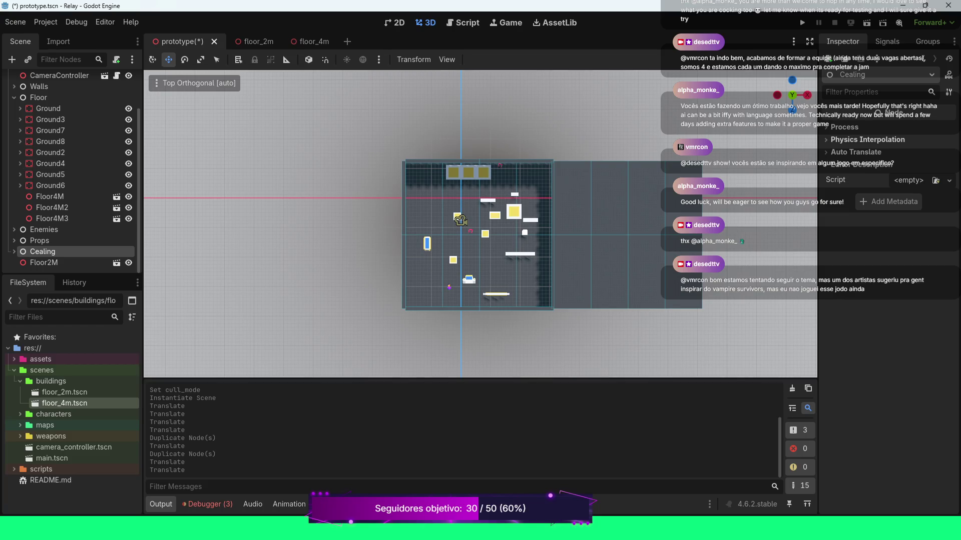
Slide Floor4M and Floor4M2 left along X so their edges meet flush.
{"action": "scroll", "coordinate": [461, 198], "scroll_direction": "up", "scroll_amount": 5}
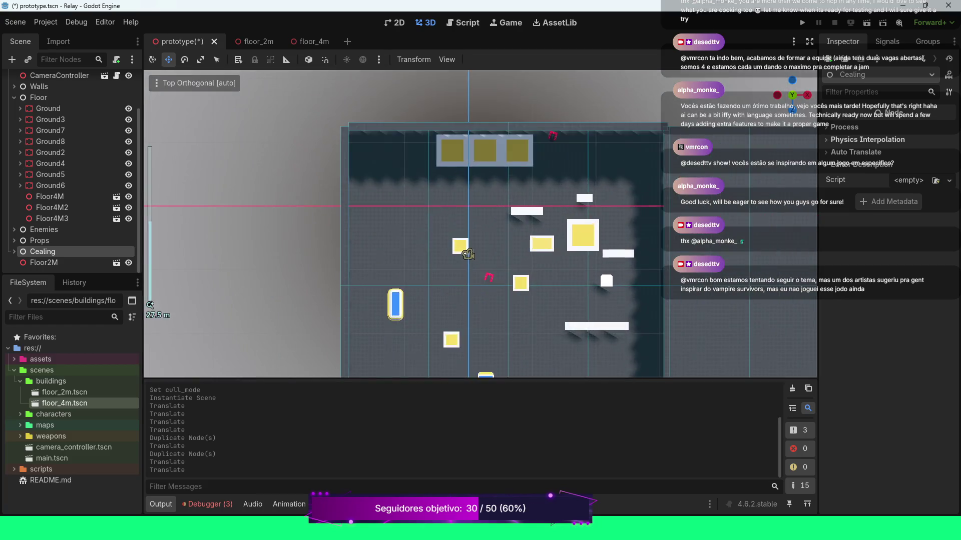
{"action": "key", "text": "f"}
{"action": "scroll", "coordinate": [458, 336], "scroll_direction": "up", "scroll_amount": 3}
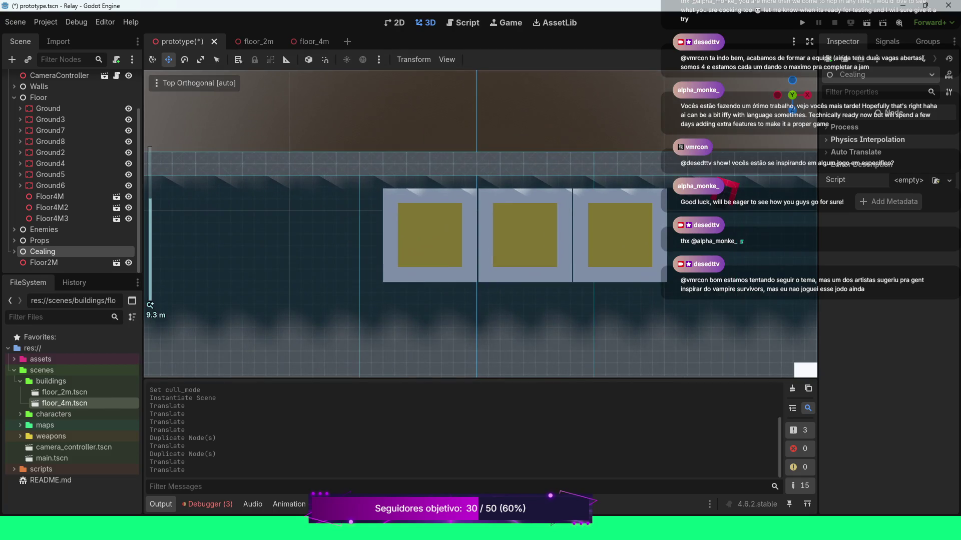
{"action": "left_click", "coordinate": [535, 225]}
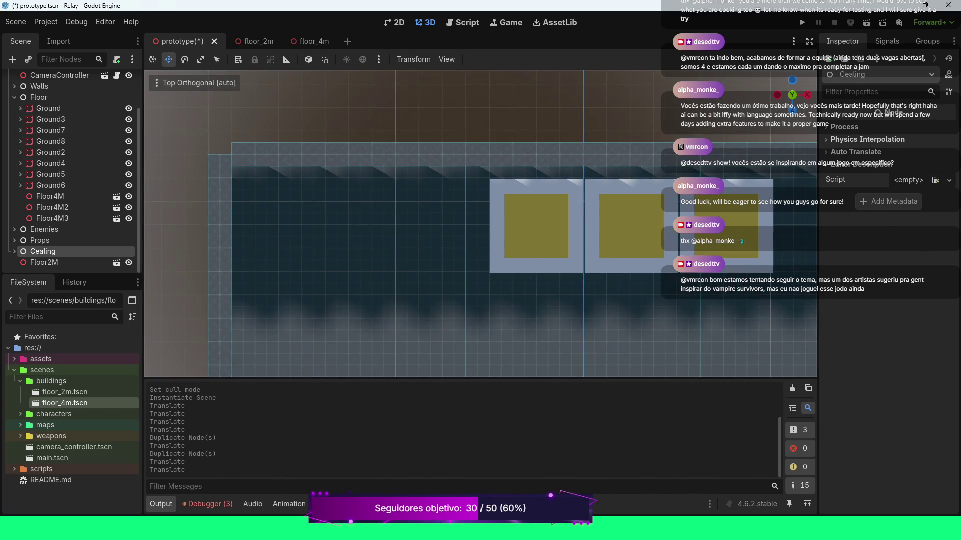
{"action": "mouse_move", "coordinate": [583, 320]}
{"action": "left_mouse_down"}
{"action": "mouse_move", "coordinate": [583, 347]}
{"action": "mouse_move", "coordinate": [583, 320]}
{"action": "left_mouse_up"}
{"action": "left_click_drag", "start_coordinate": [621, 273], "coordinate": [597, 273]}
{"action": "left_click", "coordinate": [630, 225]}
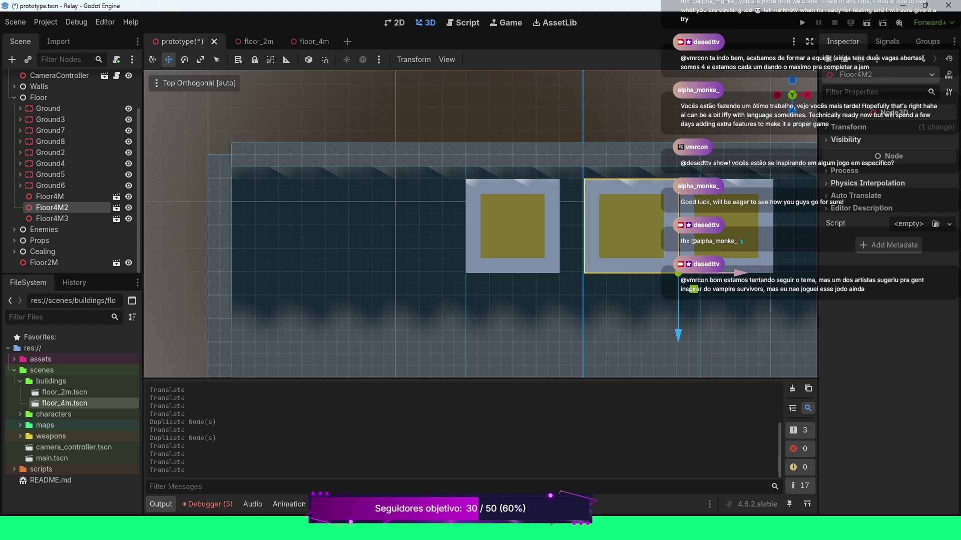
{"action": "left_click_drag", "start_coordinate": [725, 273], "coordinate": [702, 273]}
{"action": "scroll", "coordinate": [480, 224], "scroll_direction": "up", "scroll_amount": 8}
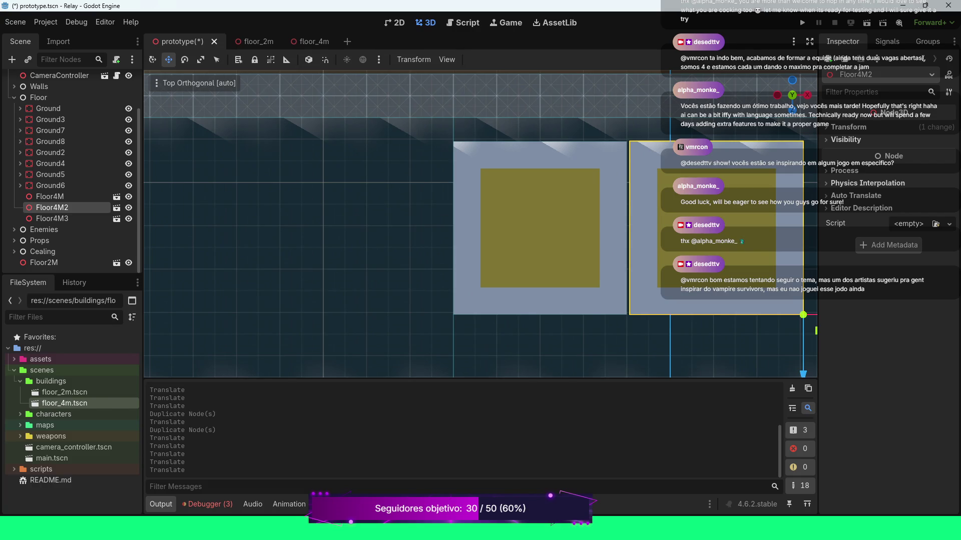
{"action": "scroll", "coordinate": [481, 224], "scroll_direction": "down", "scroll_amount": 4}
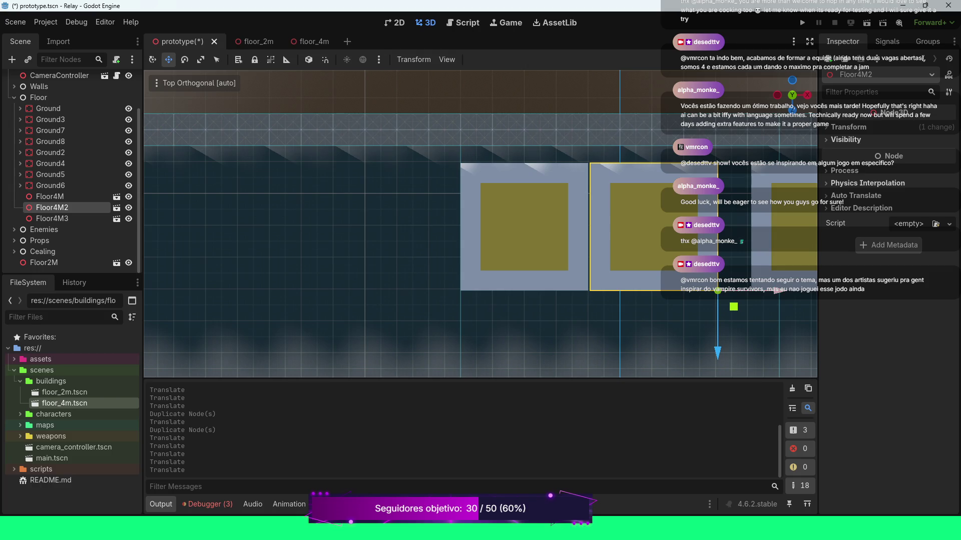
{"action": "left_click_drag", "start_coordinate": [778, 291], "coordinate": [776, 290]}
Slide Floor4M3 about 0.97 m back along X against its neighbour, then fine-tune Floor4M2.
{"action": "left_click", "coordinate": [52, 219]}
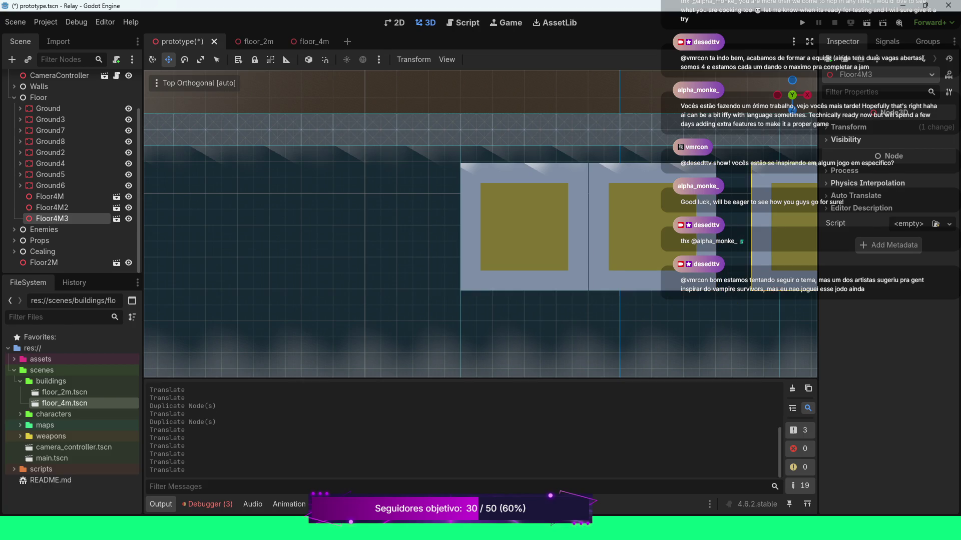
{"action": "scroll", "coordinate": [480, 224], "scroll_direction": "down", "scroll_amount": 4}
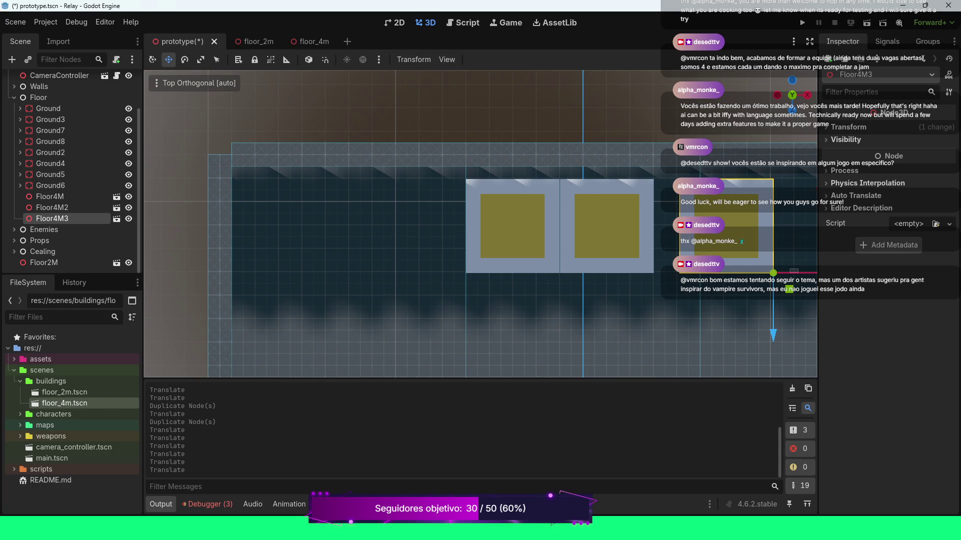
{"action": "scroll", "coordinate": [480, 224], "scroll_direction": "down", "scroll_amount": 2}
{"action": "left_click_drag", "start_coordinate": [770, 265], "coordinate": [749, 266]}
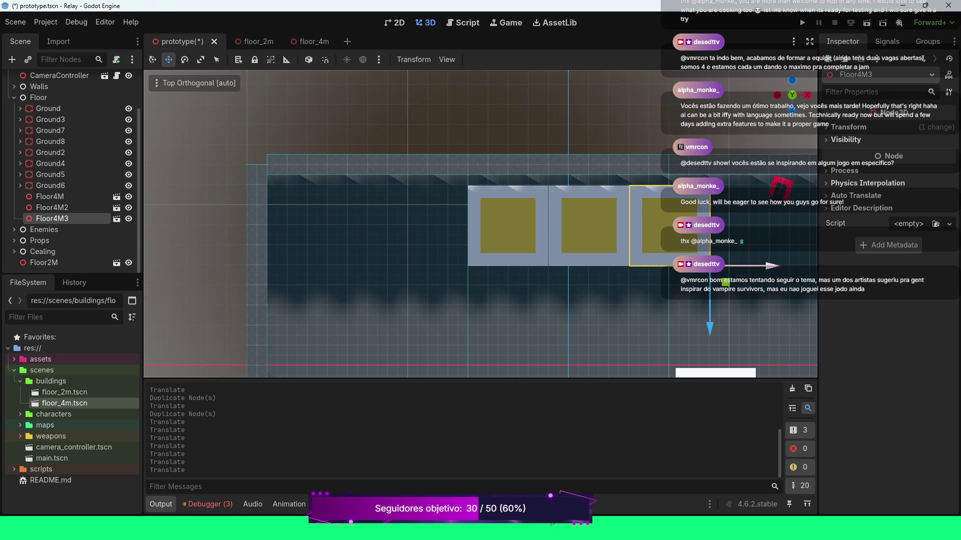
{"action": "left_click", "coordinate": [508, 225]}
{"action": "left_click", "coordinate": [588, 225]}
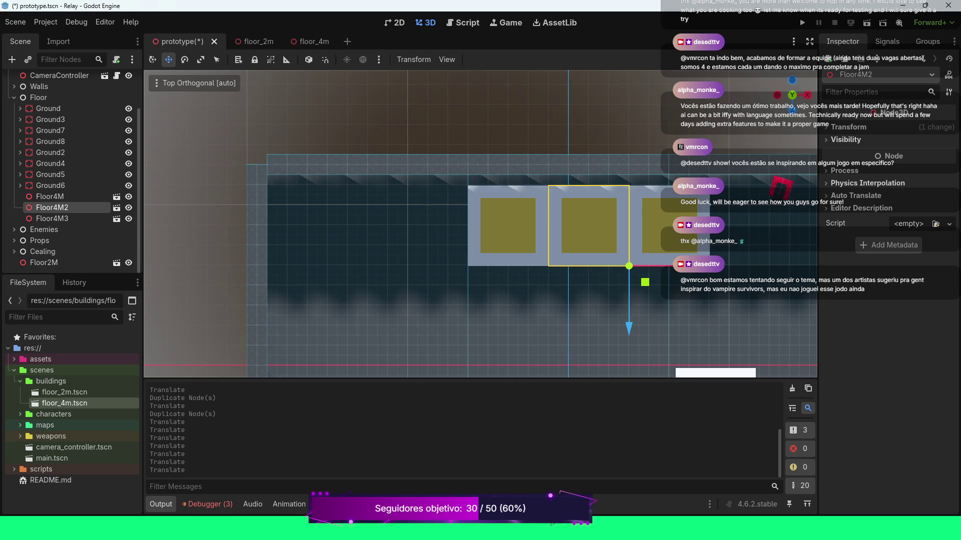
{"action": "left_click_drag", "start_coordinate": [588, 225], "coordinate": [586, 226]}
{"action": "scroll", "coordinate": [587, 226], "scroll_direction": "up", "scroll_amount": 5}
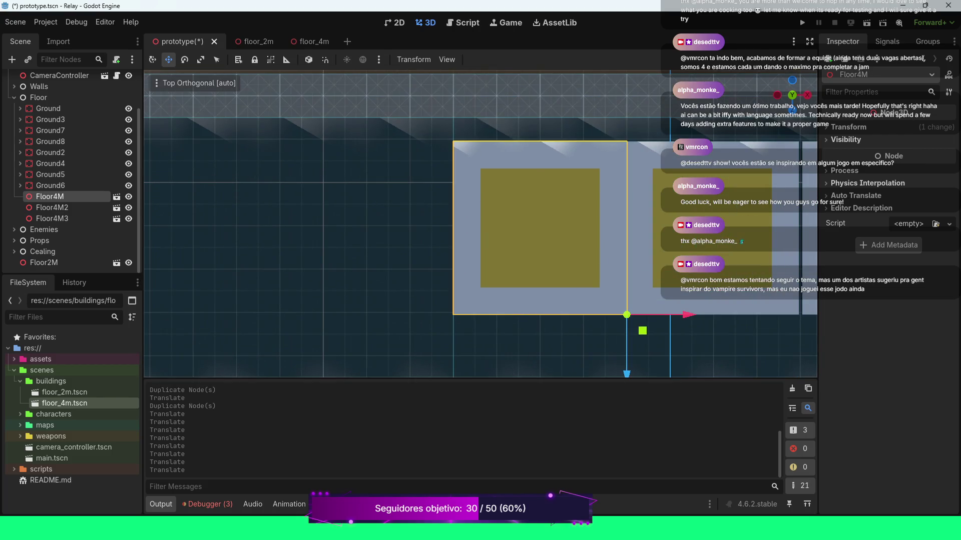
{"action": "left_click", "coordinate": [300, 225]}
{"action": "scroll", "coordinate": [480, 223], "scroll_direction": "down", "scroll_amount": 2}
{"action": "scroll", "coordinate": [481, 224], "scroll_direction": "up", "scroll_amount": 3}
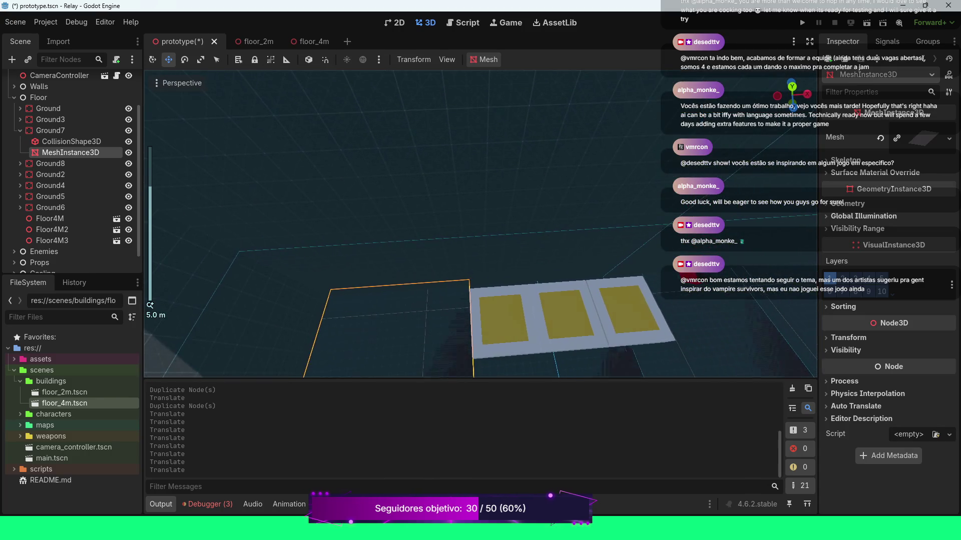
Inspect the platform row beside Ground7 in perspective, undo a stray edit, and open the Perspective menu.
{"action": "scroll", "coordinate": [480, 224], "scroll_direction": "up", "scroll_amount": 5}
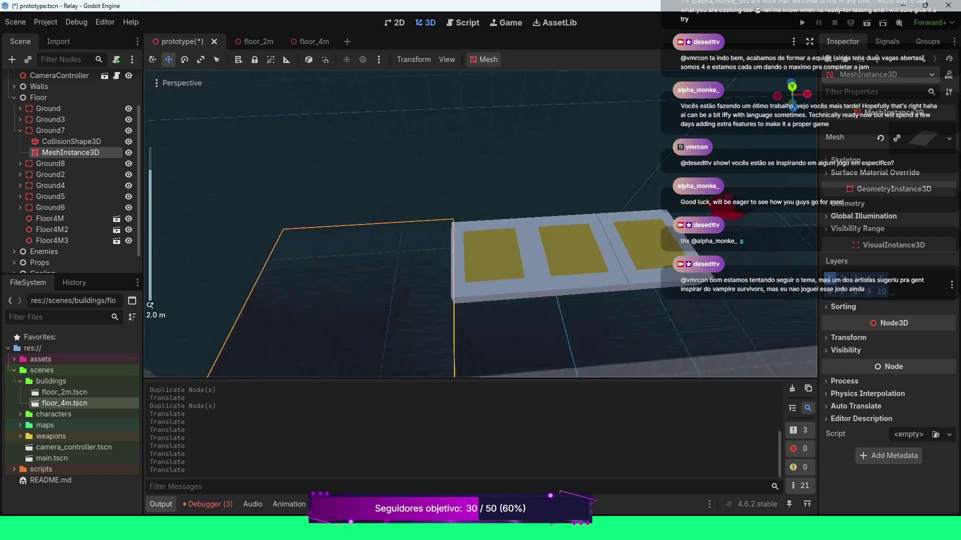
{"action": "scroll", "coordinate": [481, 224], "scroll_direction": "up", "scroll_amount": 2}
{"action": "scroll", "coordinate": [481, 224], "scroll_direction": "down", "scroll_amount": 10}
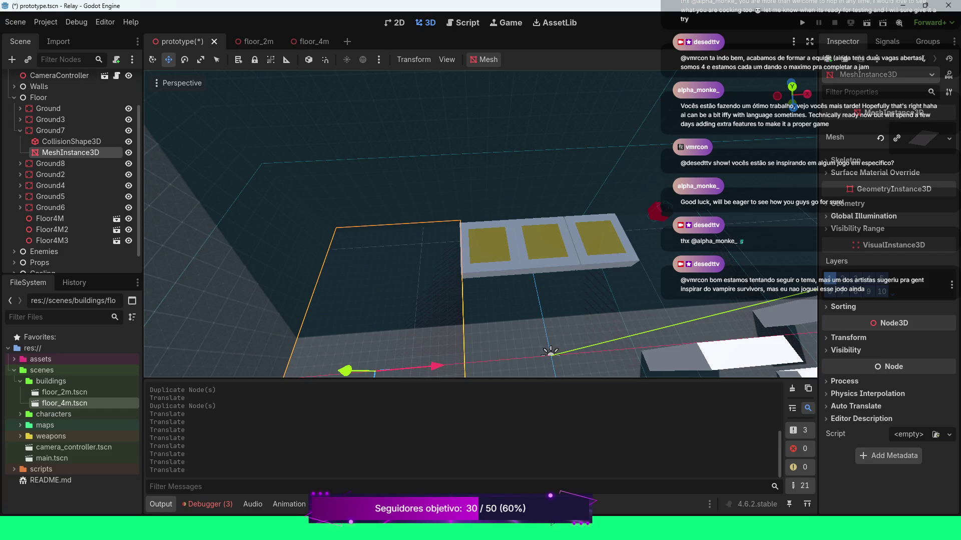
{"action": "left_click", "coordinate": [598, 240]}
{"action": "key", "text": "ctrl+z"}
{"action": "scroll", "coordinate": [480, 224], "scroll_direction": "down", "scroll_amount": 4}
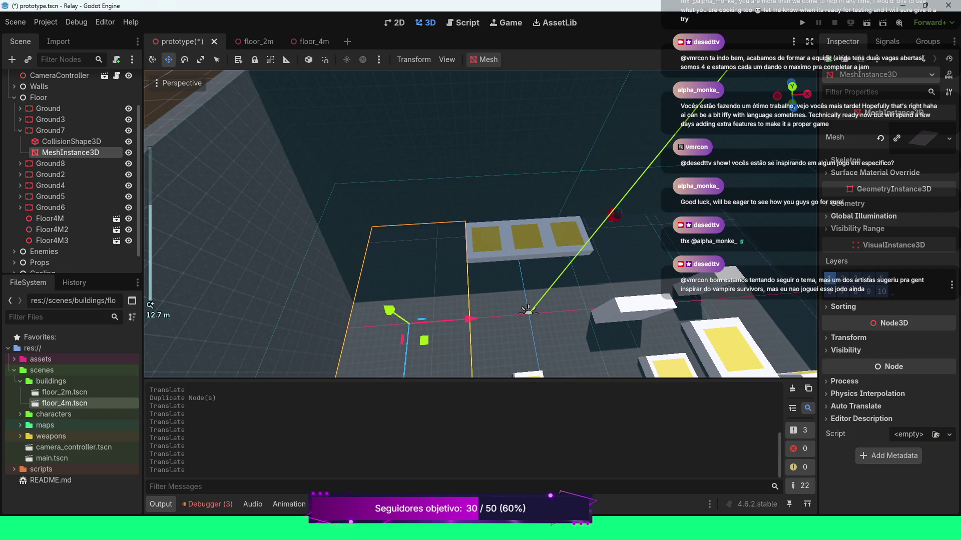
{"action": "scroll", "coordinate": [480, 224], "scroll_direction": "up", "scroll_amount": 6}
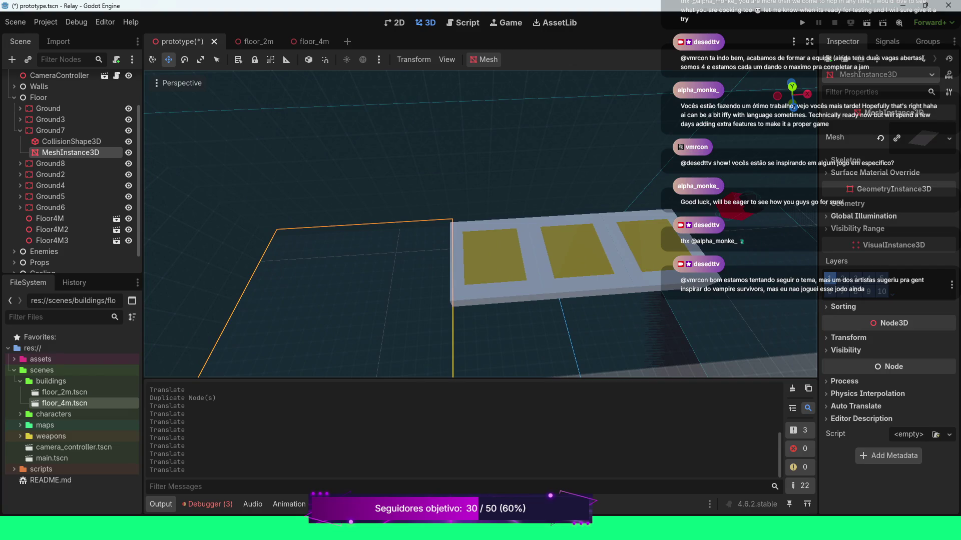
{"action": "scroll", "coordinate": [480, 223], "scroll_direction": "down", "scroll_amount": 4}
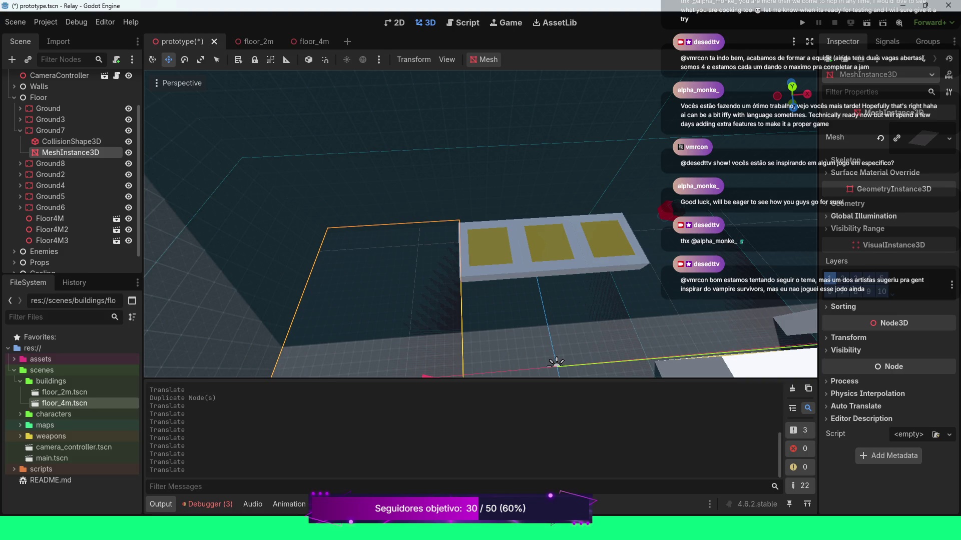
{"action": "left_click", "coordinate": [181, 82]}
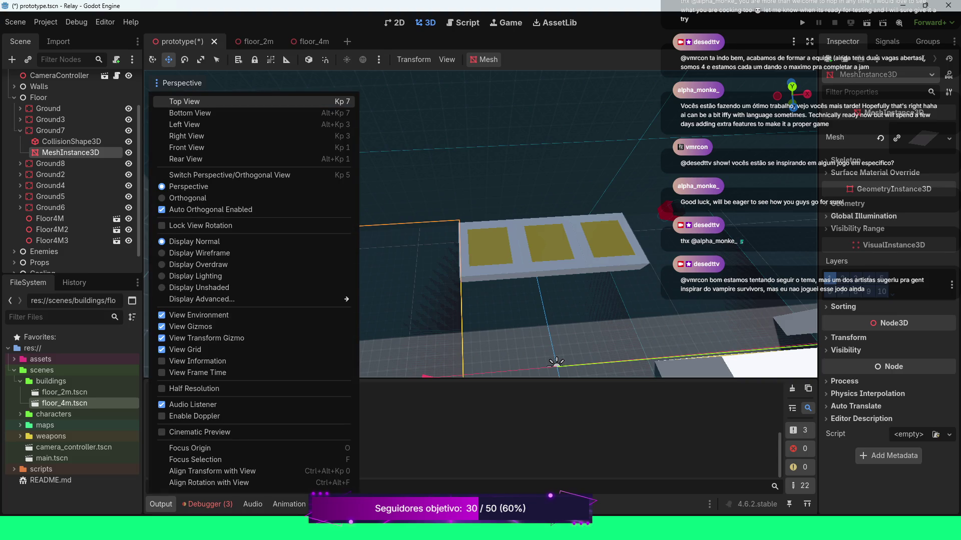
Close the viewing options and switch to a framed Top Orthogonal view of the floor.
{"action": "key", "text": "Escape"}
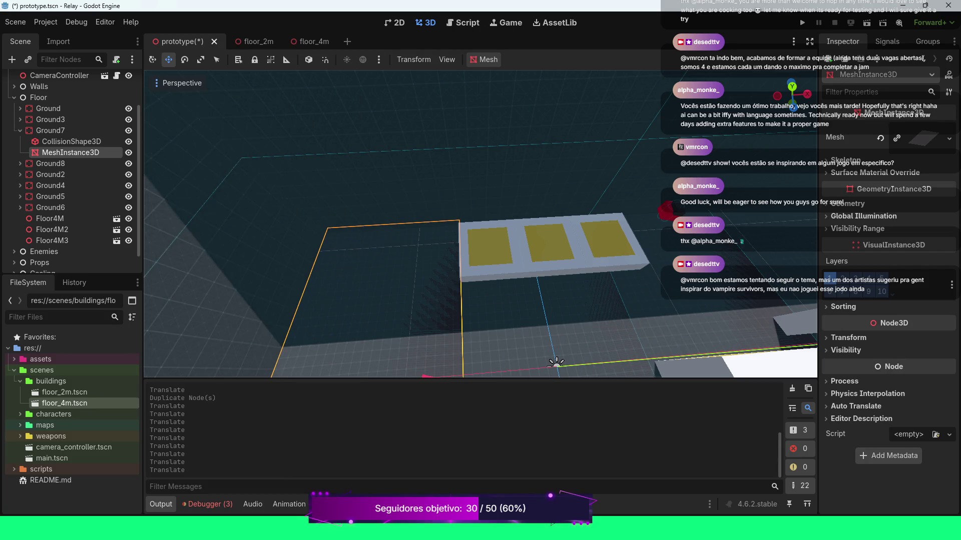
{"action": "key", "text": "KP_7"}
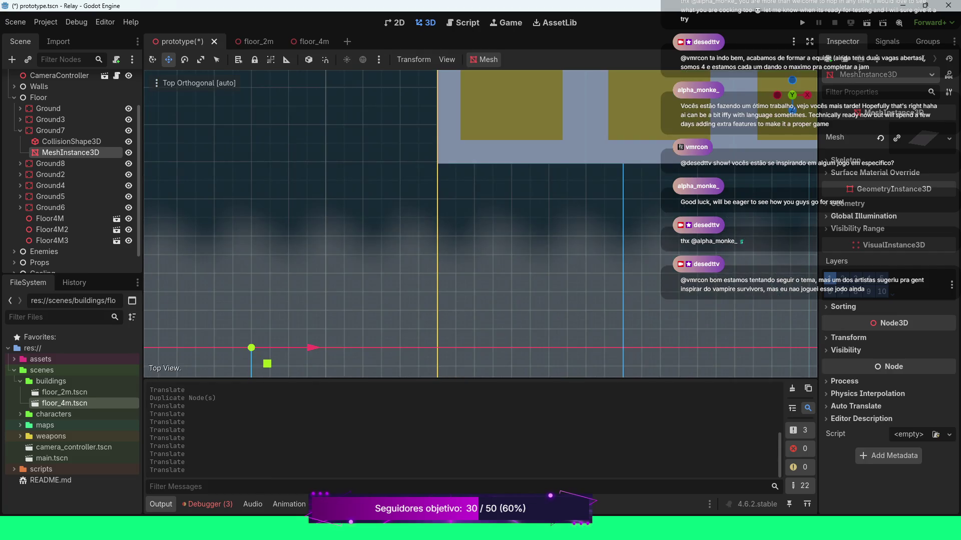
{"action": "key", "text": "f"}
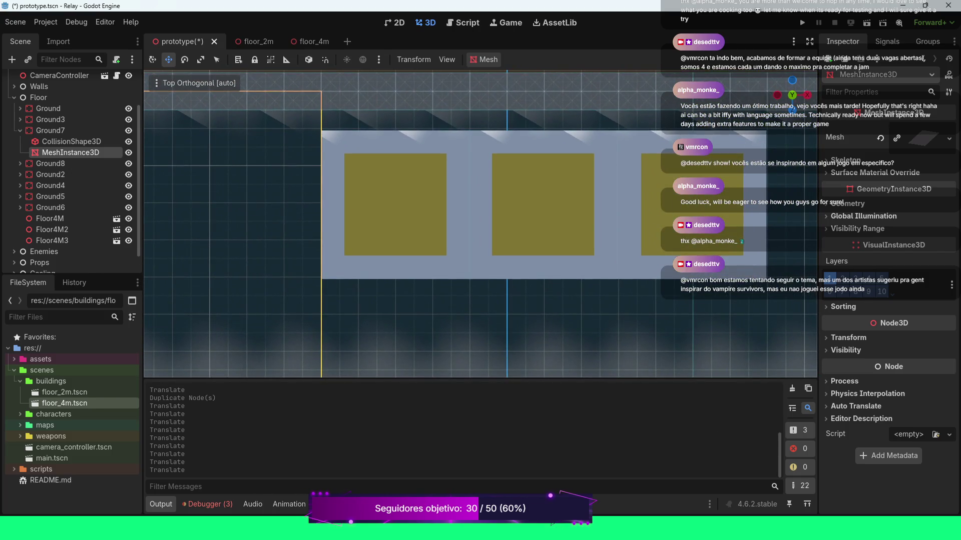
{"action": "scroll", "coordinate": [481, 224], "scroll_direction": "up", "scroll_amount": 5}
{"action": "scroll", "coordinate": [478, 223], "scroll_direction": "down", "scroll_amount": 5}
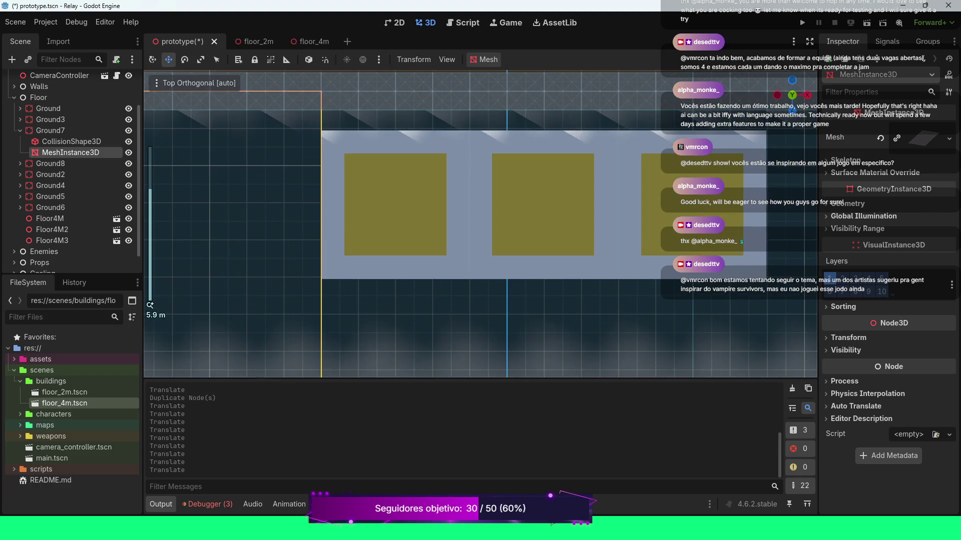
{"action": "scroll", "coordinate": [538, 226], "scroll_direction": "up", "scroll_amount": 10}
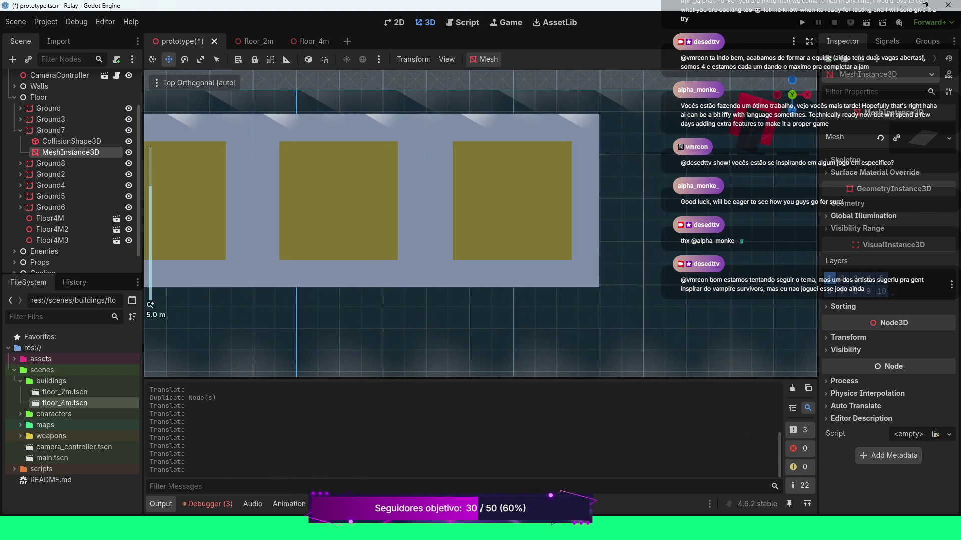
Nudge Floor4M3 slightly left along X, then zoom out over the level and select Floor4M.
{"action": "left_click", "coordinate": [501, 330]}
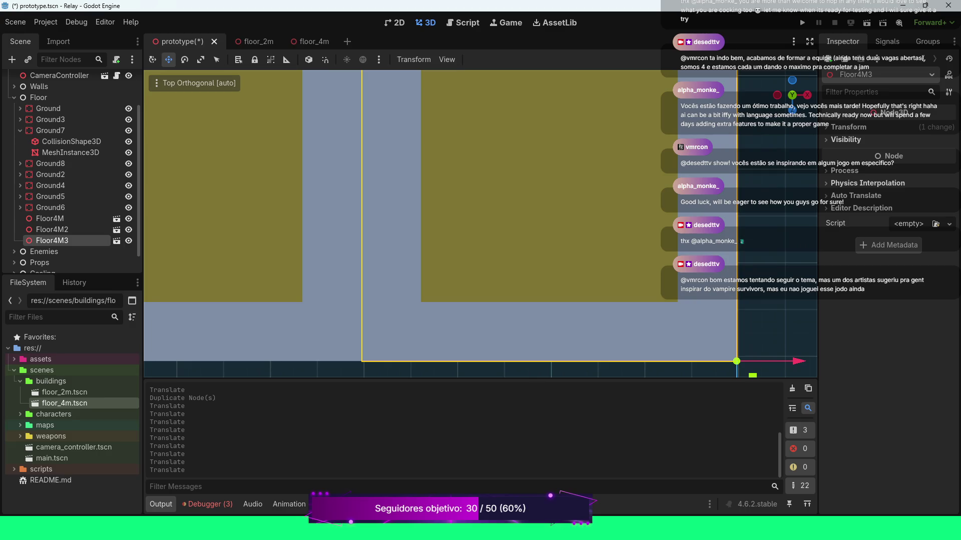
{"action": "left_click_drag", "start_coordinate": [798, 361], "coordinate": [796, 361]}
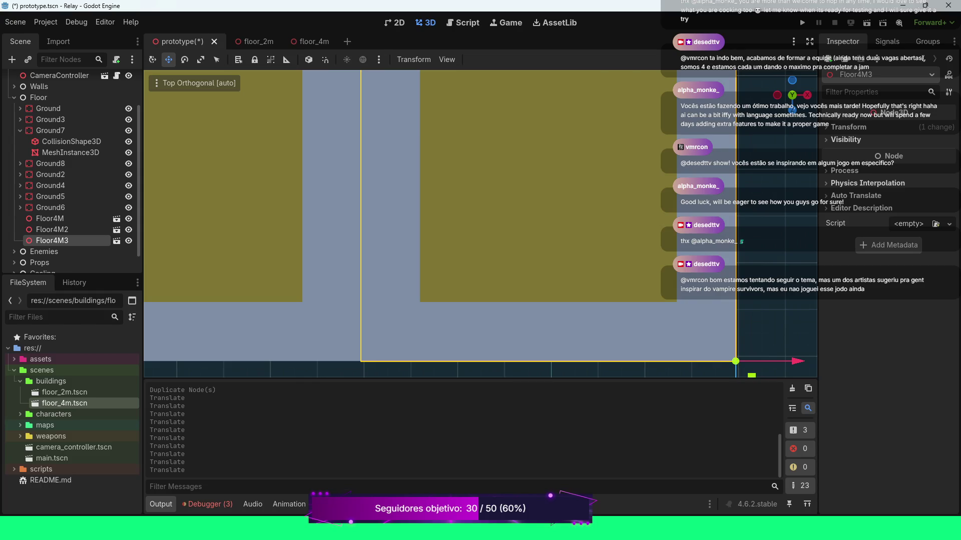
{"action": "left_click", "coordinate": [550, 200]}
{"action": "scroll", "coordinate": [480, 224], "scroll_direction": "down", "scroll_amount": 8}
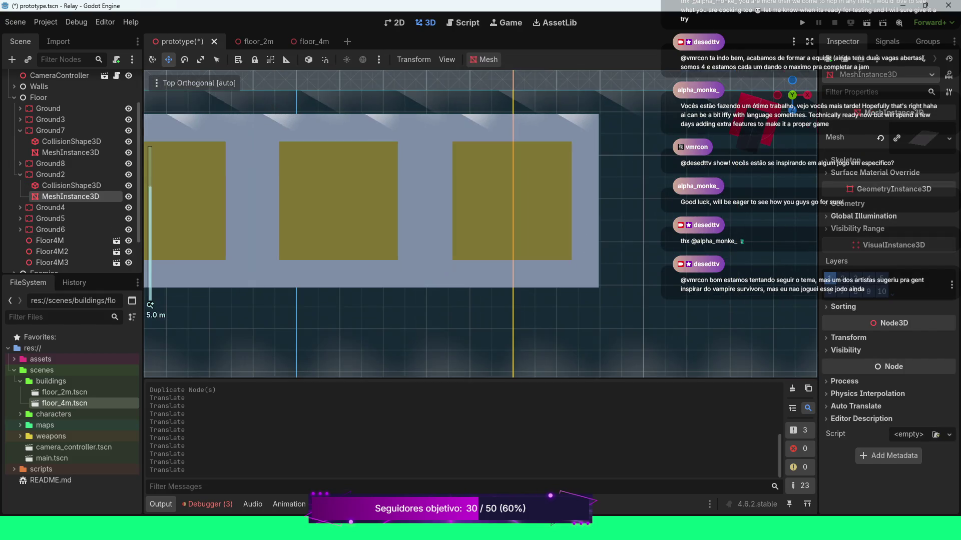
{"action": "scroll", "coordinate": [480, 224], "scroll_direction": "down", "scroll_amount": 8}
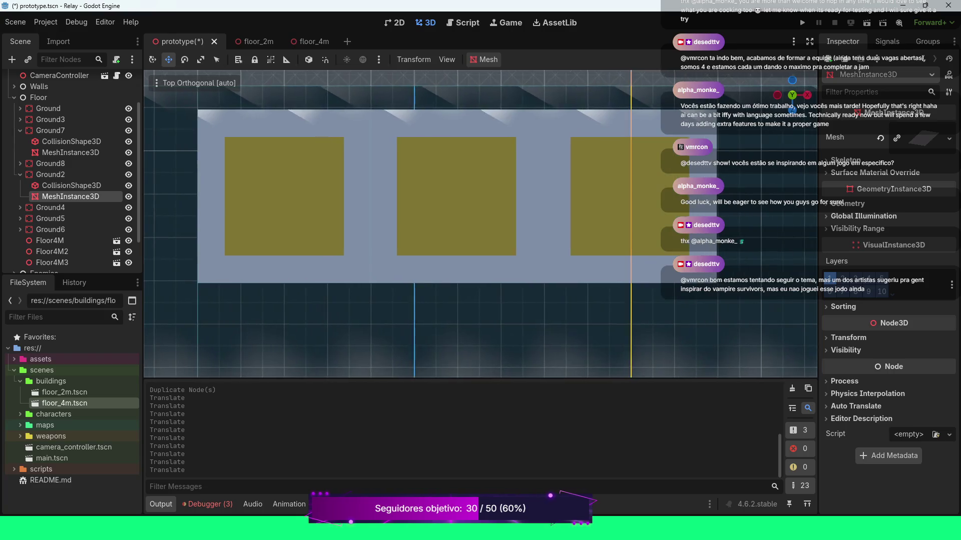
{"action": "scroll", "coordinate": [481, 223], "scroll_direction": "down", "scroll_amount": 8}
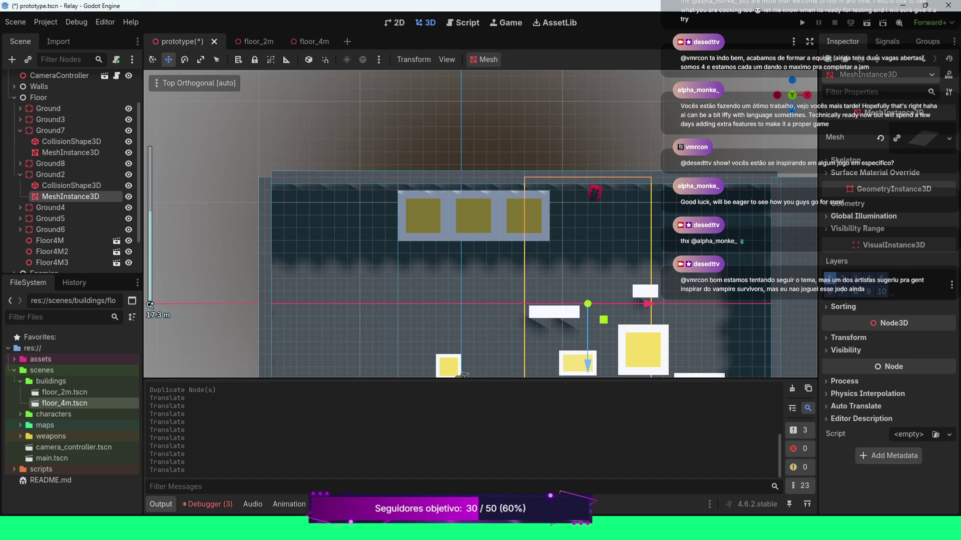
{"action": "left_click", "coordinate": [50, 241]}
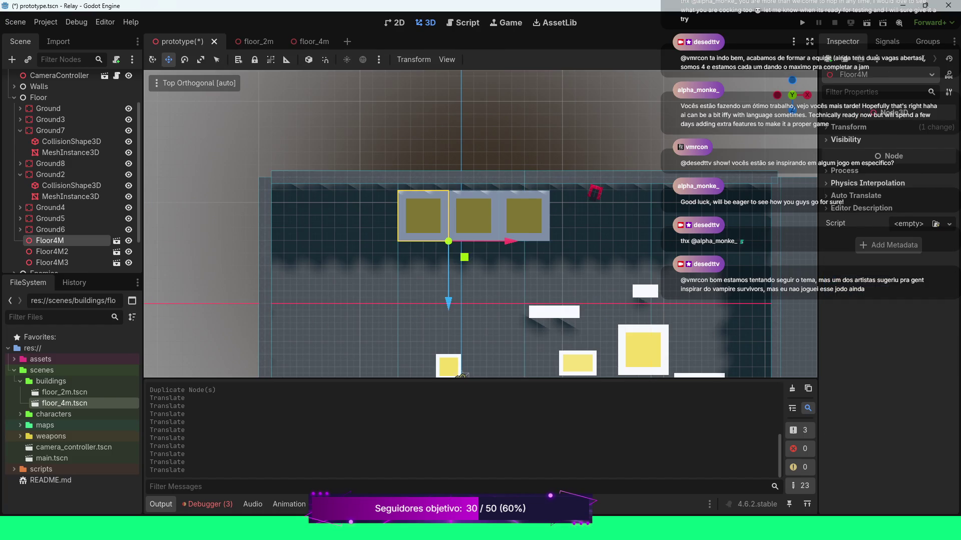
Duplicate the Floor4M, Floor4M2, Floor4M3 set three times, sliding each copy along X up to Floor4M10.
{"action": "left_click", "coordinate": [52, 252], "text": "ctrl"}
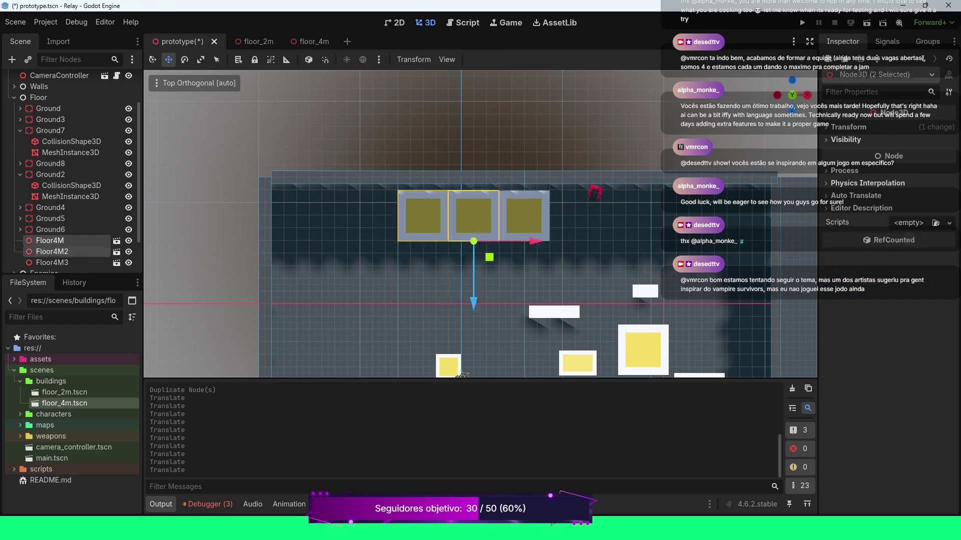
{"action": "left_click", "coordinate": [52, 263], "text": "ctrl"}
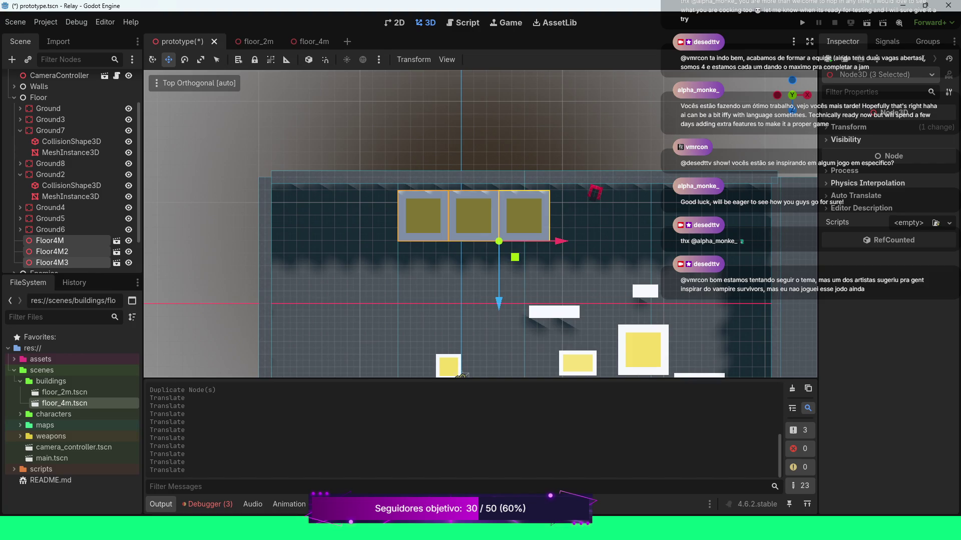
{"action": "key", "text": "ctrl+d"}
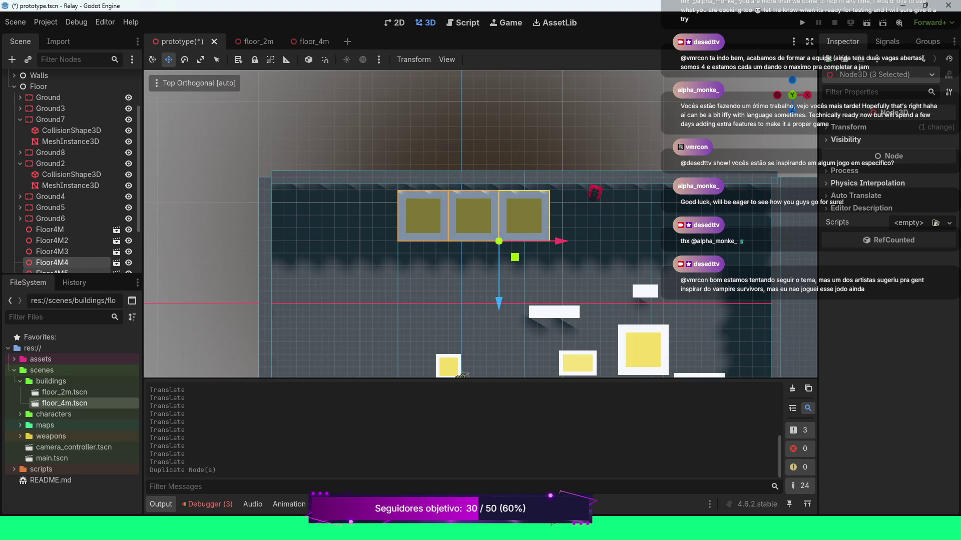
{"action": "mouse_move", "coordinate": [560, 241]}
{"action": "left_mouse_down"}
{"action": "mouse_move", "coordinate": [394, 241]}
{"action": "mouse_move", "coordinate": [409, 241]}
{"action": "left_mouse_up"}
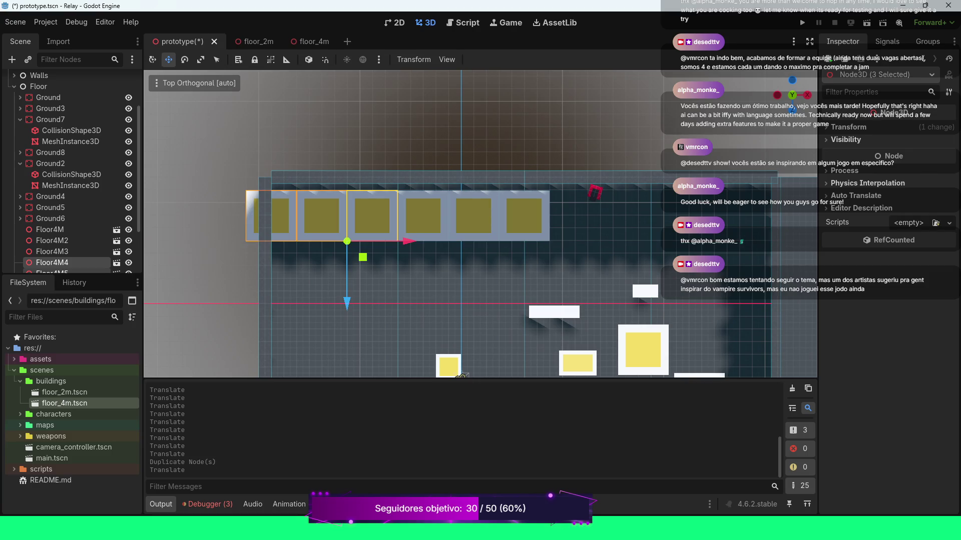
{"action": "key", "text": "ctrl+d"}
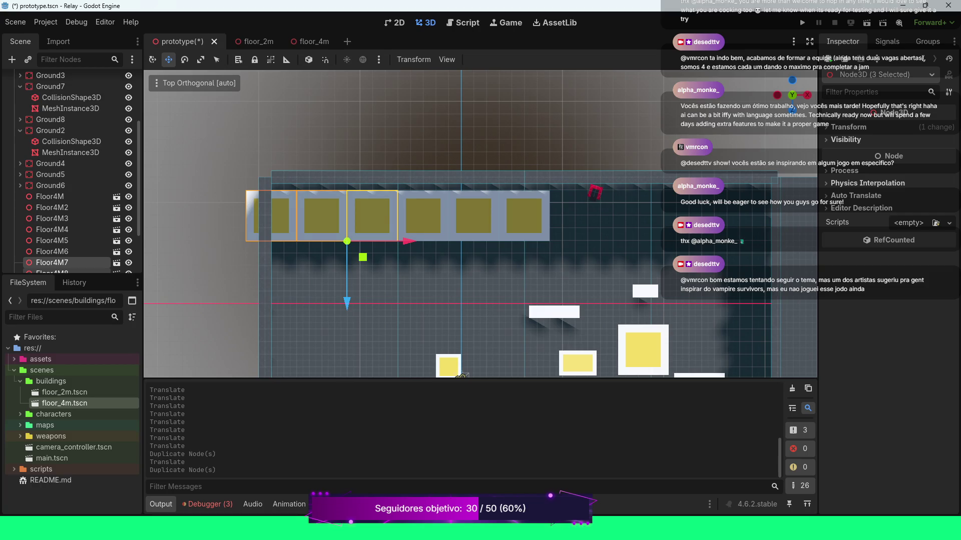
{"action": "mouse_move", "coordinate": [409, 241]}
{"action": "left_mouse_down"}
{"action": "mouse_move", "coordinate": [750, 241]}
{"action": "mouse_move", "coordinate": [713, 241]}
{"action": "left_mouse_up"}
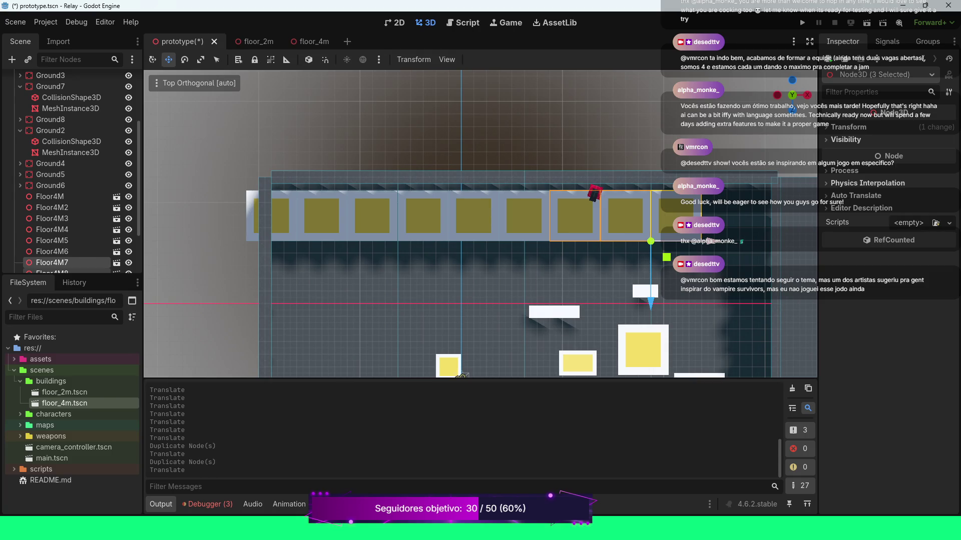
{"action": "key", "text": "ctrl+d"}
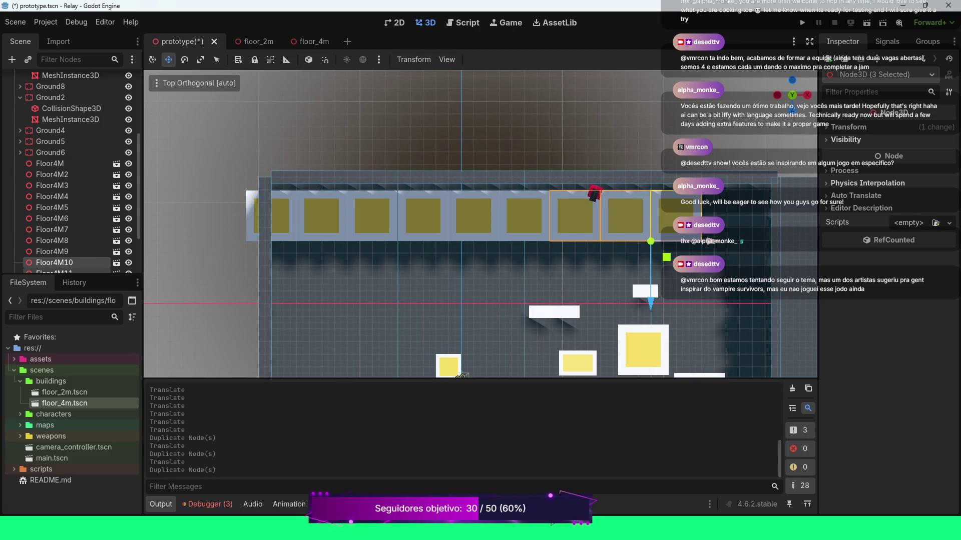
{"action": "left_click_drag", "start_coordinate": [650, 241], "coordinate": [802, 242]}
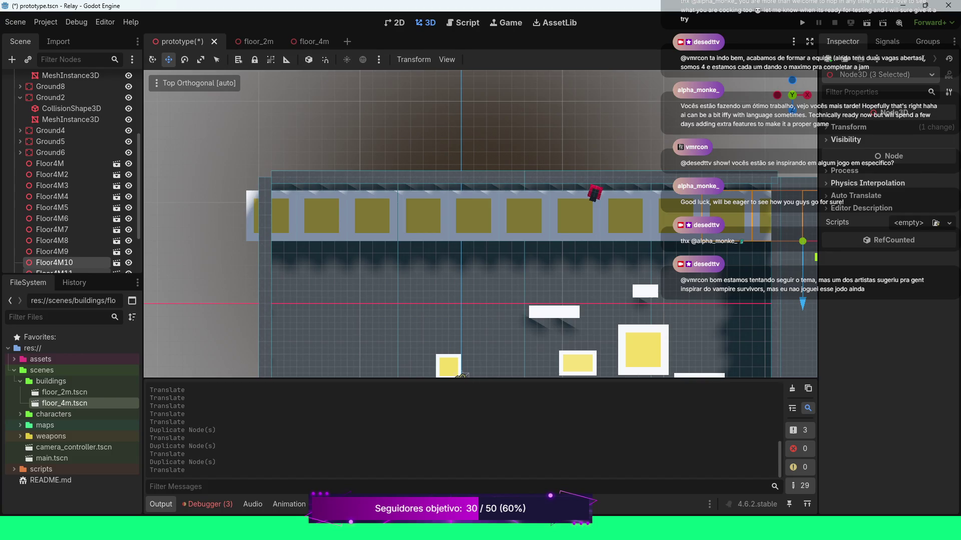
{"action": "scroll", "coordinate": [480, 224], "scroll_direction": "down", "scroll_amount": 2}
{"action": "scroll", "coordinate": [481, 231], "scroll_direction": "down", "scroll_amount": 2}
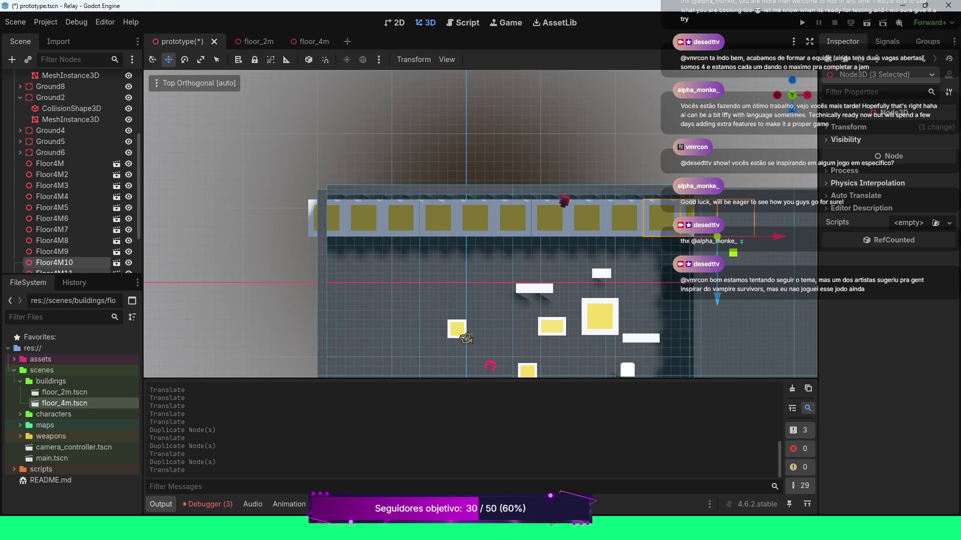
Undo the accidental tile nudge and select the Floor4M11 tile.
{"action": "left_click_drag", "start_coordinate": [717, 280], "coordinate": [717, 279]}
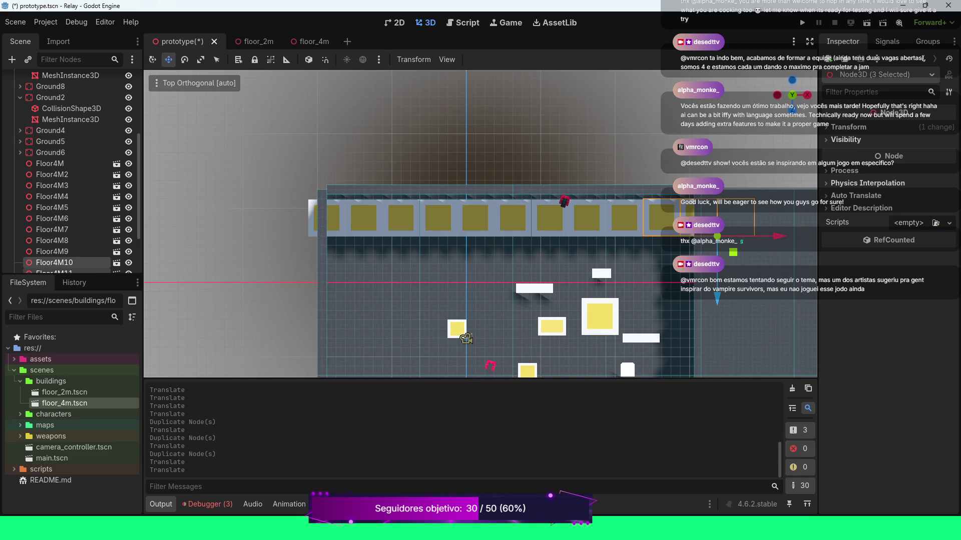
{"action": "key", "text": "ctrl+z"}
{"action": "left_click", "coordinate": [55, 272]}
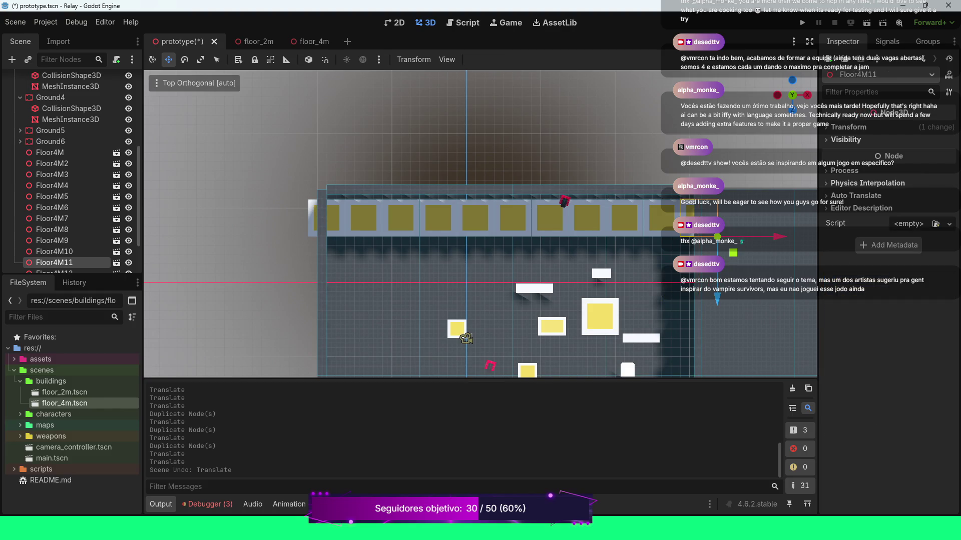
{"action": "scroll", "coordinate": [480, 224], "scroll_direction": "up", "scroll_amount": 10}
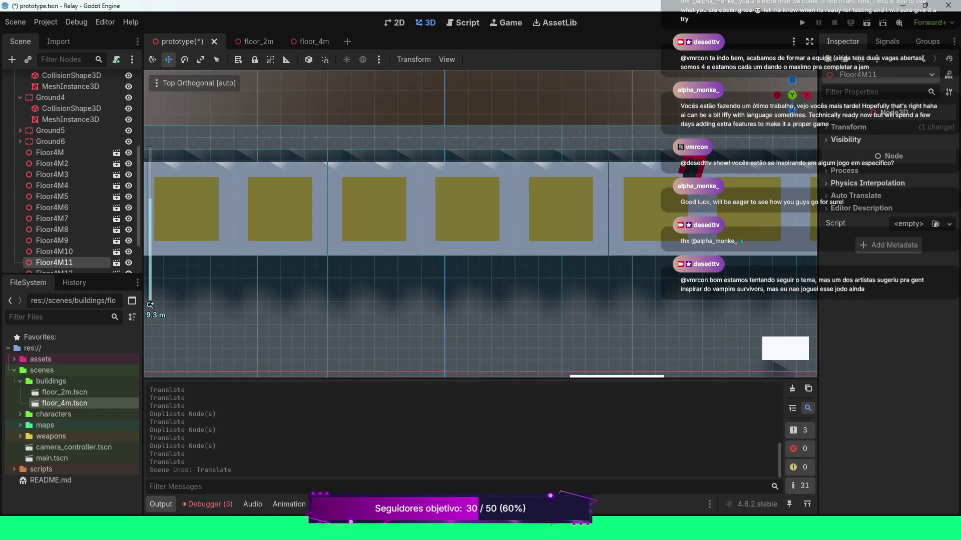
{"action": "scroll", "coordinate": [481, 223], "scroll_direction": "down", "scroll_amount": 5}
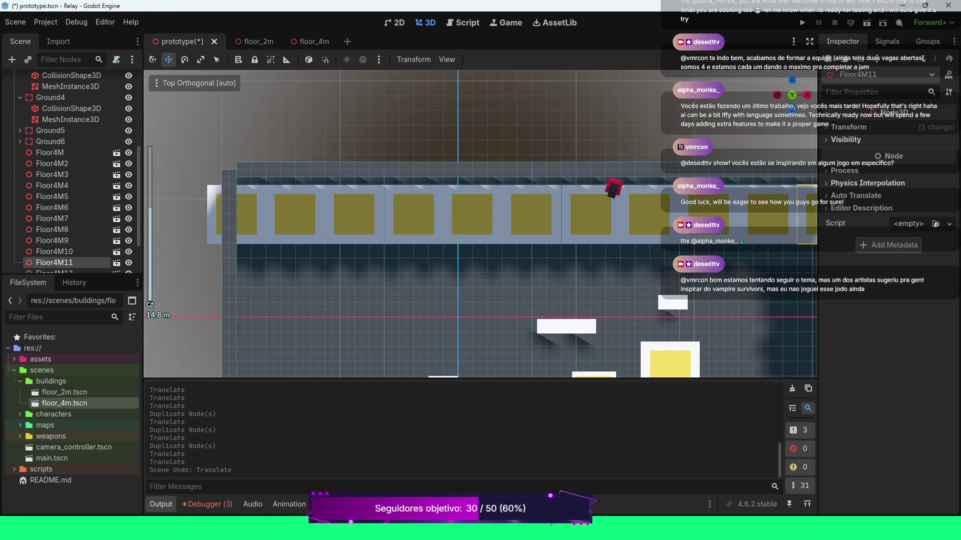
Check Floor4M4–M6 alignment along X, then show Floor4M2's Transform values (2.971, 1.161, -4.95).
{"action": "left_click", "coordinate": [354, 214]}
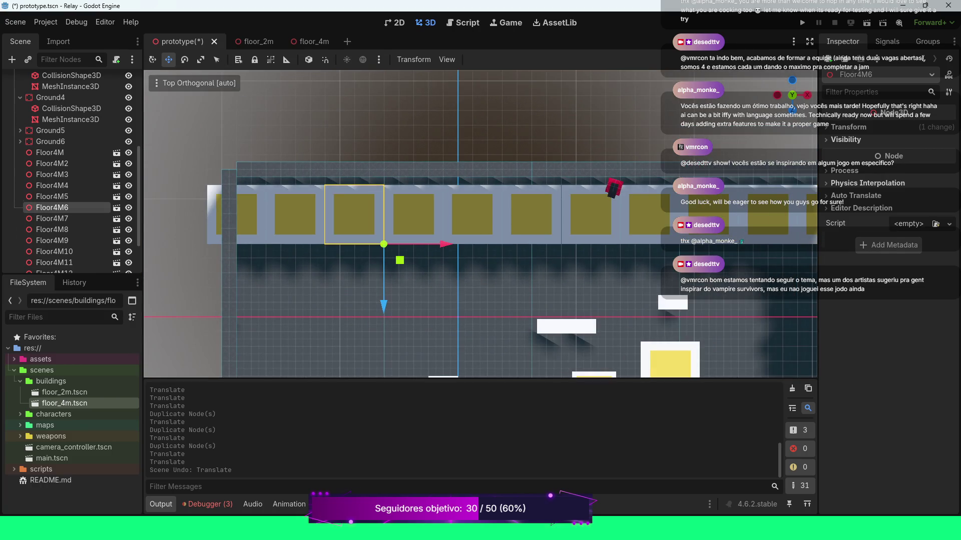
{"action": "left_click", "coordinate": [294, 214], "text": "shift"}
{"action": "left_click", "coordinate": [237, 214], "text": "shift"}
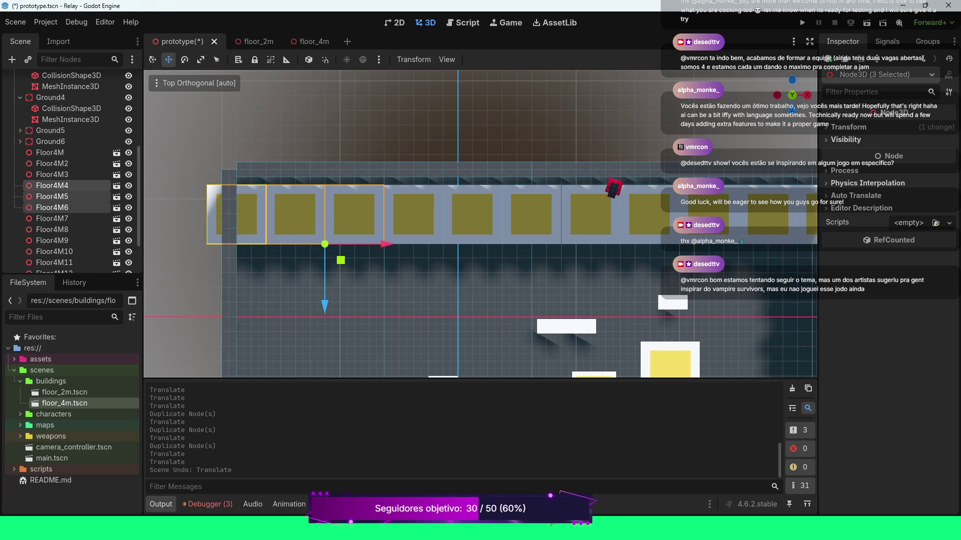
{"action": "scroll", "coordinate": [480, 224], "scroll_direction": "up", "scroll_amount": 6}
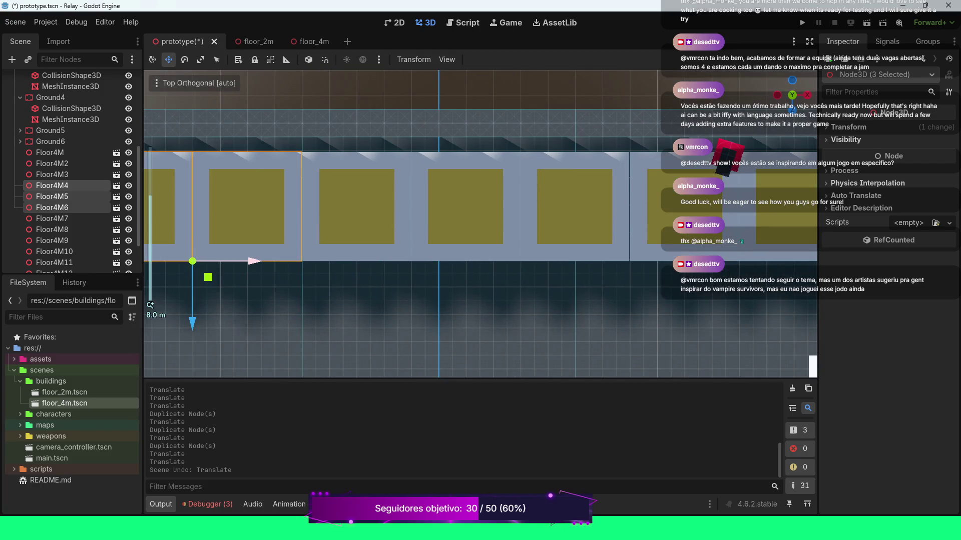
{"action": "mouse_move", "coordinate": [255, 260]}
{"action": "left_mouse_down"}
{"action": "mouse_move", "coordinate": [246, 261]}
{"action": "mouse_move", "coordinate": [255, 260]}
{"action": "left_mouse_up"}
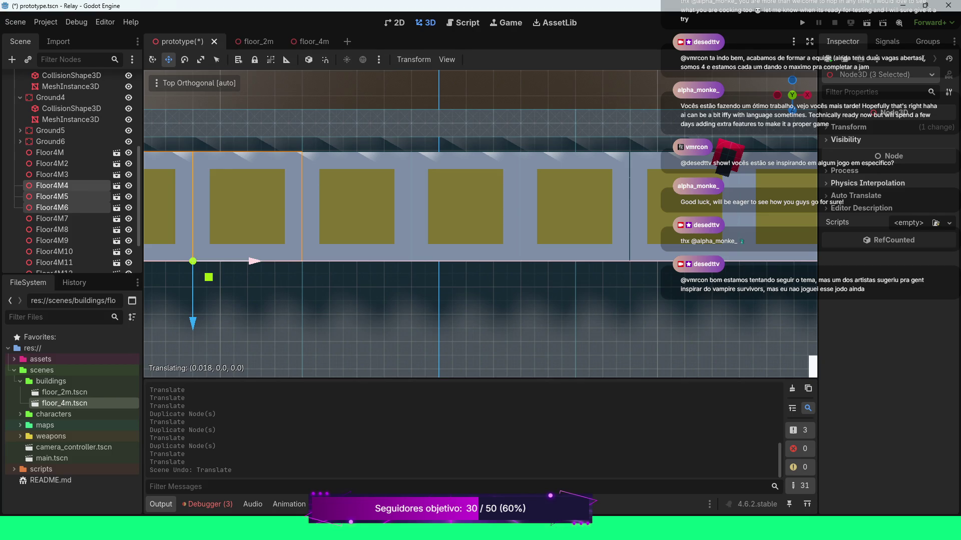
{"action": "left_click_drag", "start_coordinate": [255, 261], "coordinate": [255, 260]}
{"action": "scroll", "coordinate": [255, 261], "scroll_direction": "down", "scroll_amount": 10}
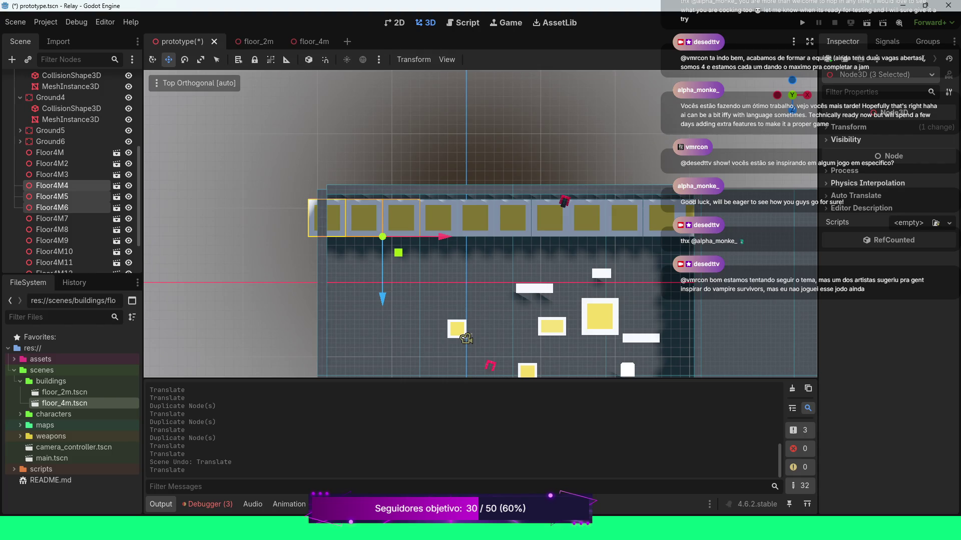
{"action": "left_click", "coordinate": [52, 164]}
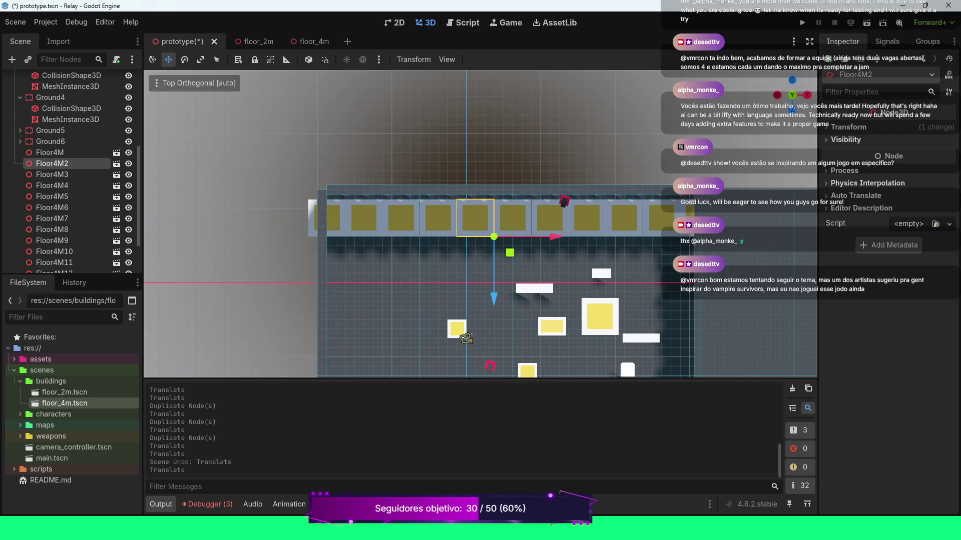
{"action": "left_click", "coordinate": [848, 127]}
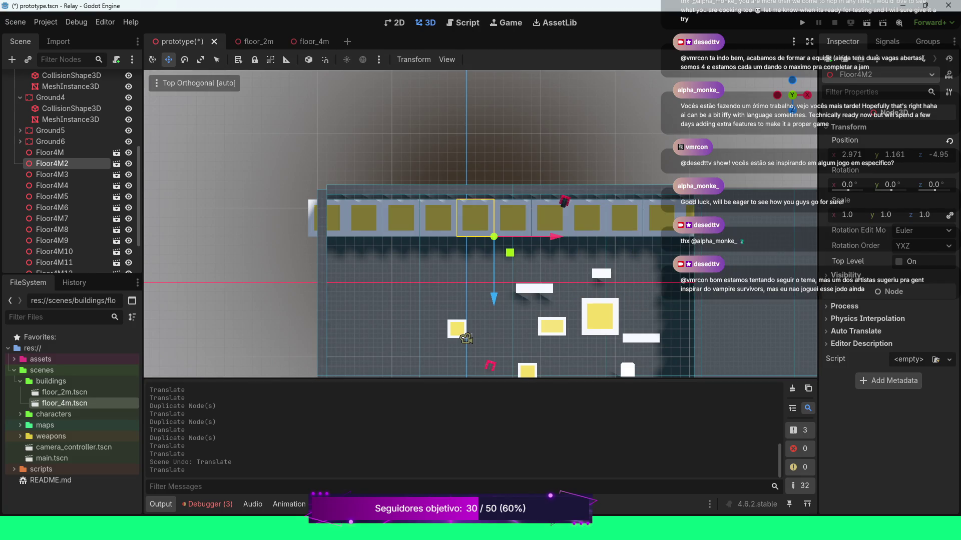
Set Floor4M2's position Z to -5 and Y to 1.
{"action": "left_click", "coordinate": [933, 155]}
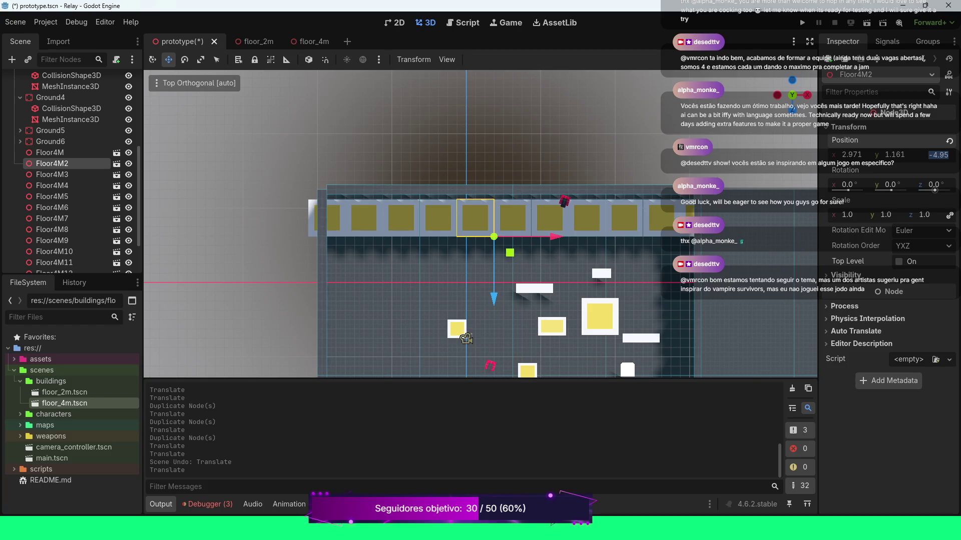
{"action": "type", "text": "-5"}
{"action": "key", "text": "Return"}
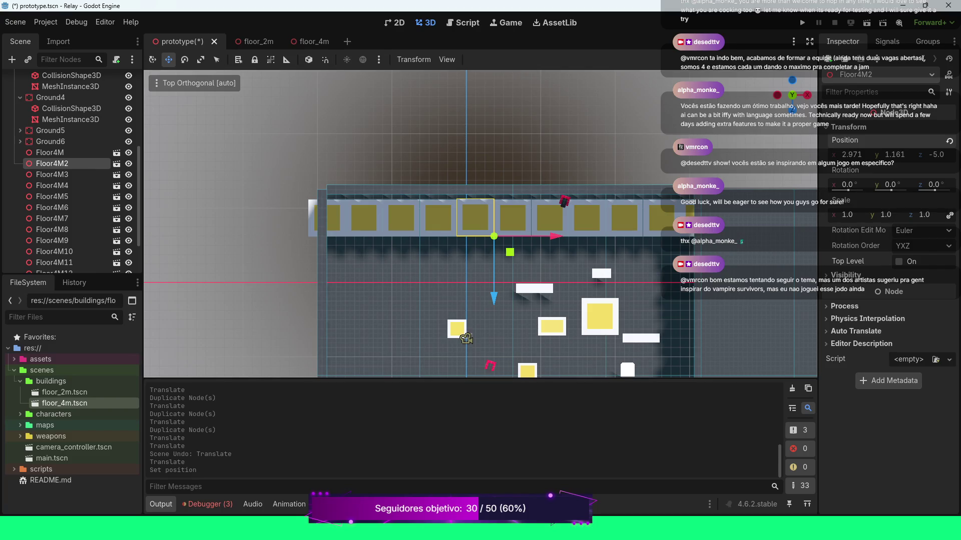
{"action": "left_click", "coordinate": [895, 154]}
{"action": "type", "text": "1"}
{"action": "key", "text": "Return"}
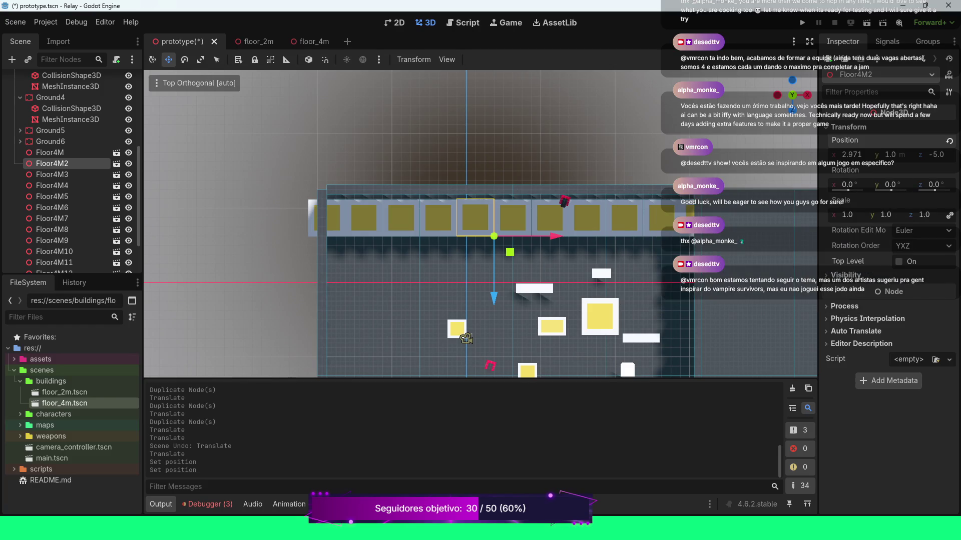
Zero Floor4M2's Y, Z and X position so it sits at 0, 0, 0.
{"action": "left_click", "coordinate": [889, 154]}
{"action": "type", "text": "0"}
{"action": "key", "text": "Return"}
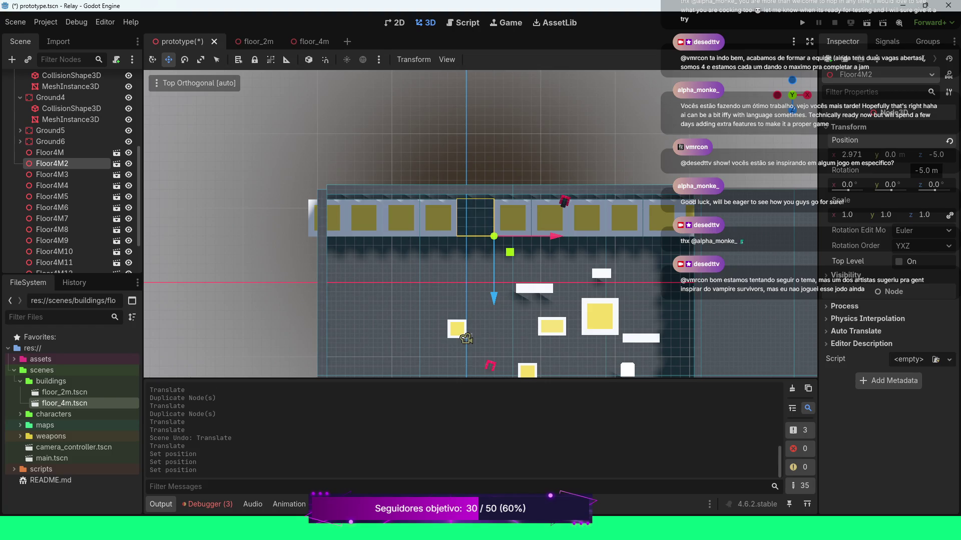
{"action": "left_click", "coordinate": [936, 155]}
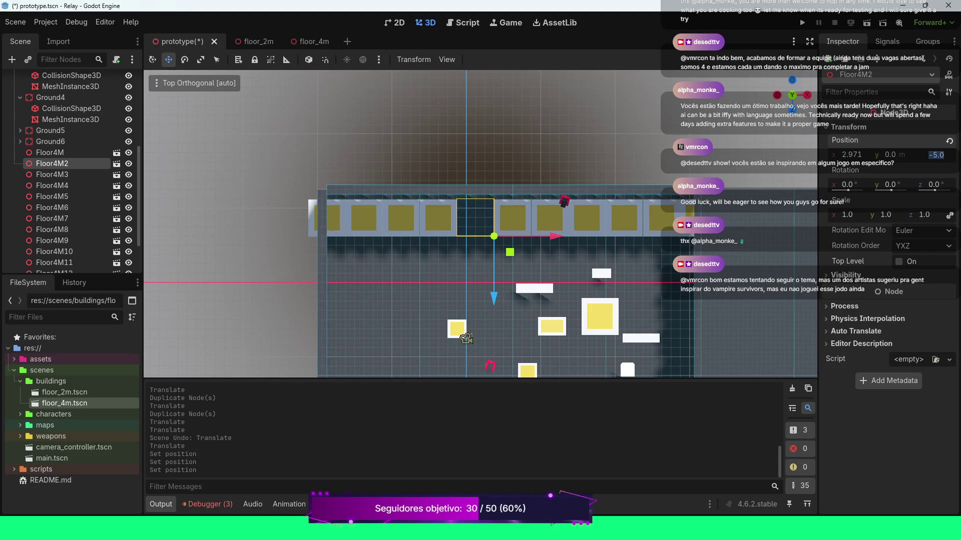
{"action": "type", "text": "0"}
{"action": "key", "text": "Return"}
{"action": "left_click", "coordinate": [851, 155]}
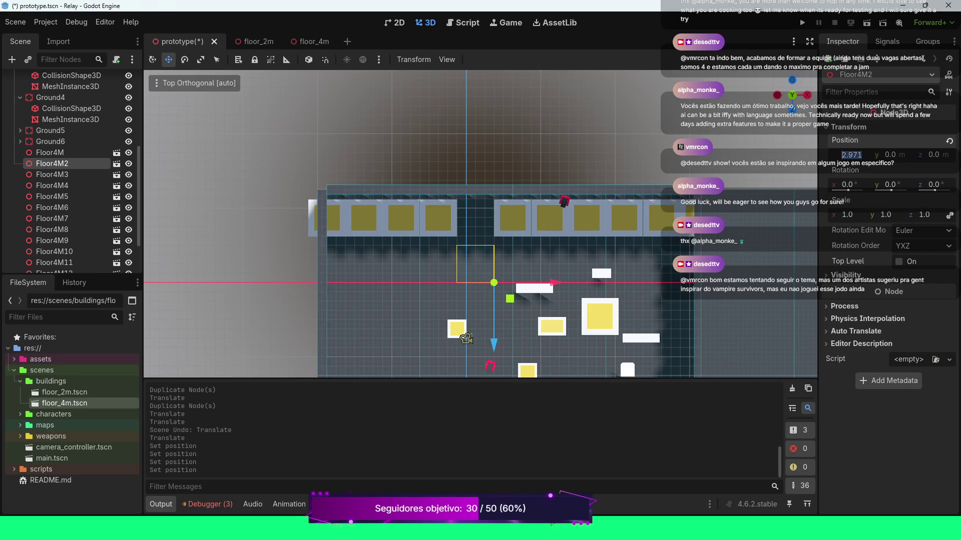
{"action": "type", "text": "0"}
{"action": "key", "text": "Return"}
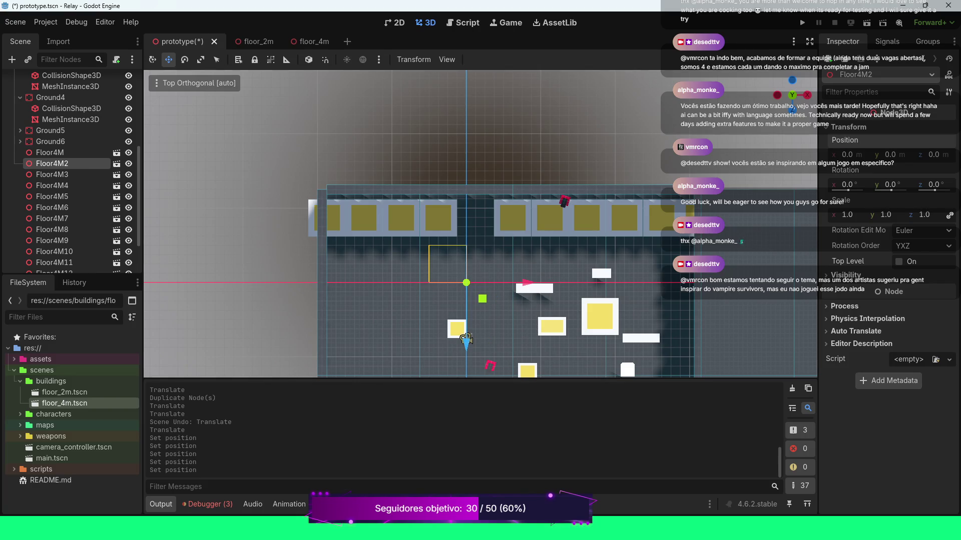
{"action": "scroll", "coordinate": [480, 224], "scroll_direction": "down", "scroll_amount": 2}
{"action": "left_click_drag", "start_coordinate": [481, 225], "coordinate": [490, 310]}
Set Floor4M2's Position Y to 0.5, then 1 m, and reselect Floor4M.
{"action": "left_click", "coordinate": [889, 154]}
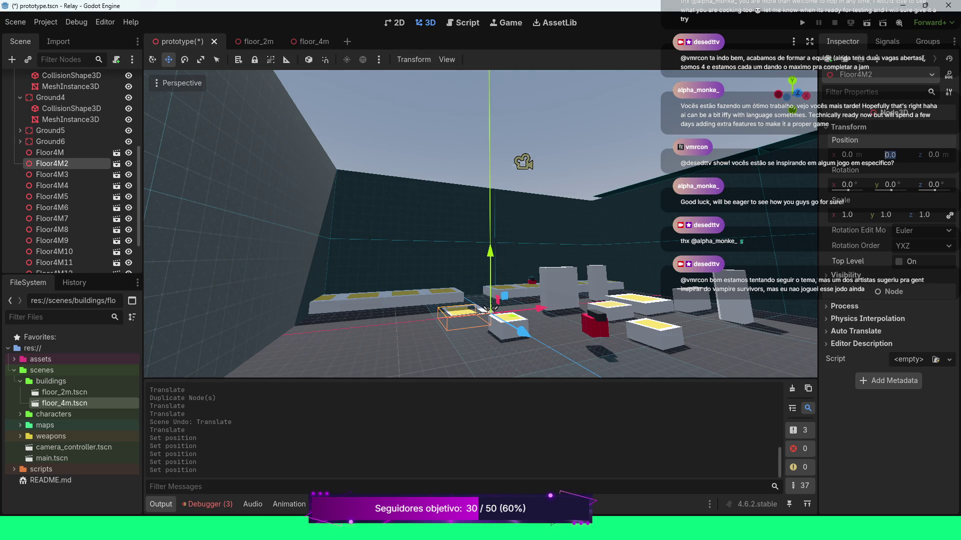
{"action": "type", "text": "0.5"}
{"action": "key", "text": "Return"}
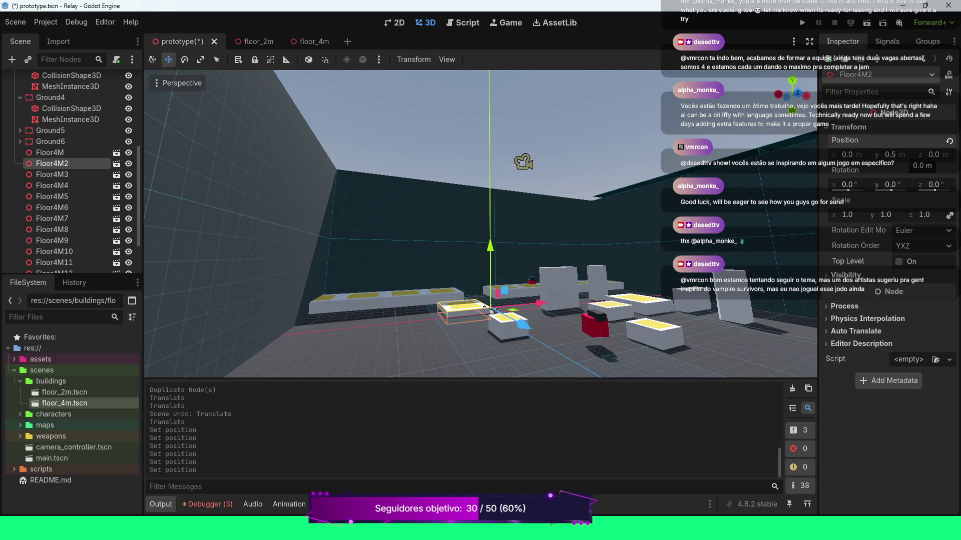
{"action": "left_click", "coordinate": [890, 154]}
{"action": "type", "text": "1"}
{"action": "key", "text": "Return"}
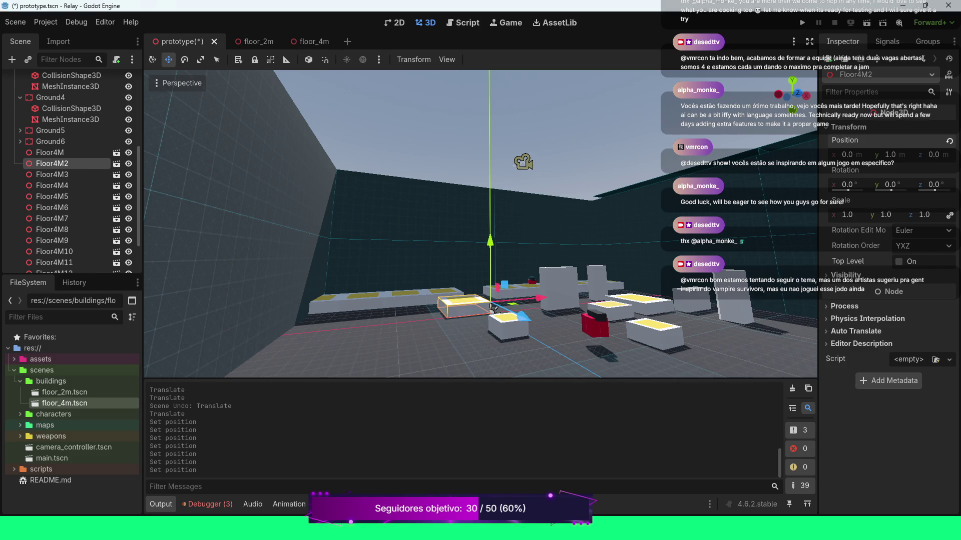
{"action": "left_click_drag", "start_coordinate": [493, 307], "coordinate": [488, 332]}
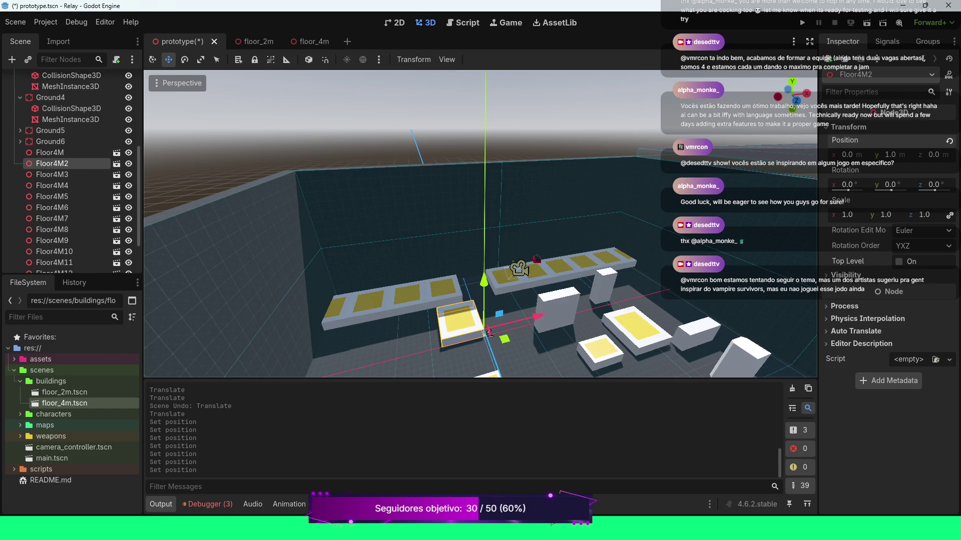
{"action": "key", "text": "Up"}
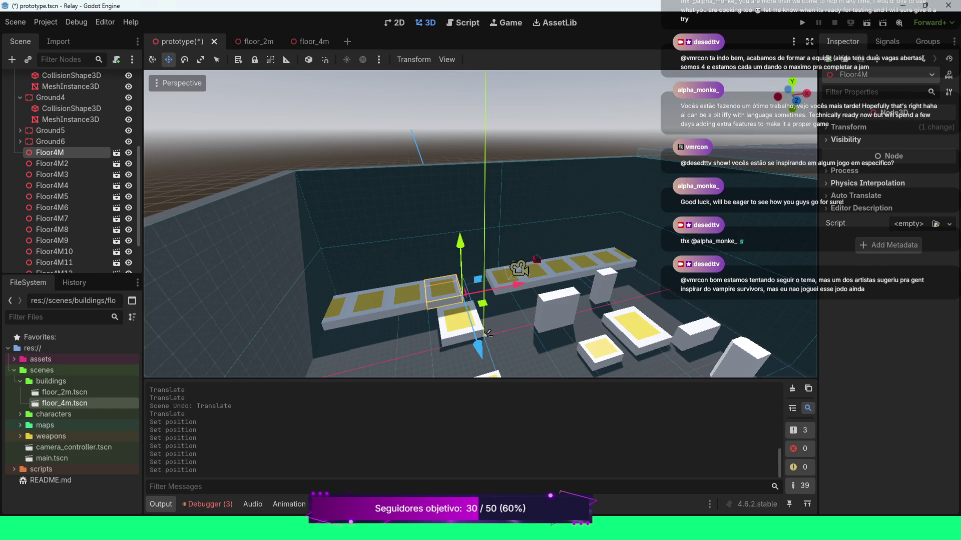
{"action": "key", "text": "Down"}
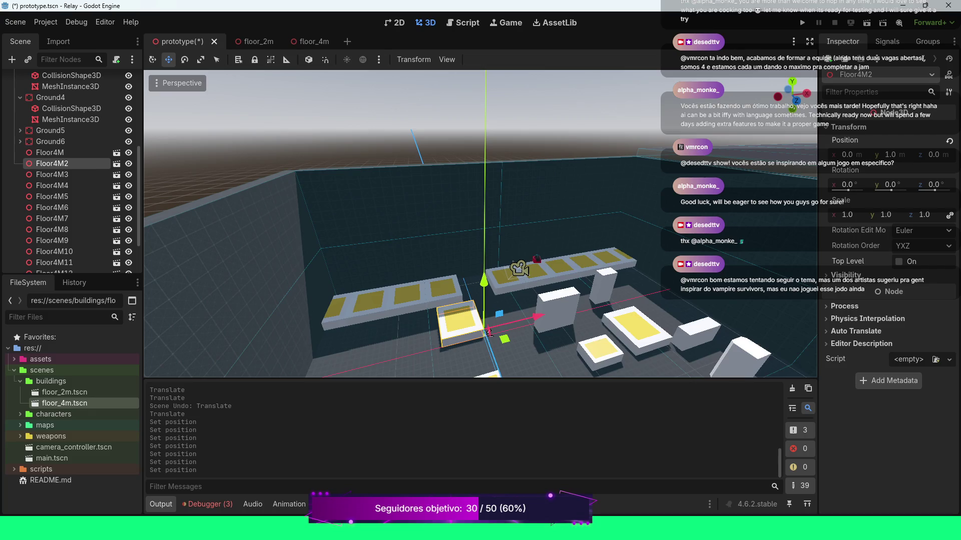
{"action": "key", "text": "Up"}
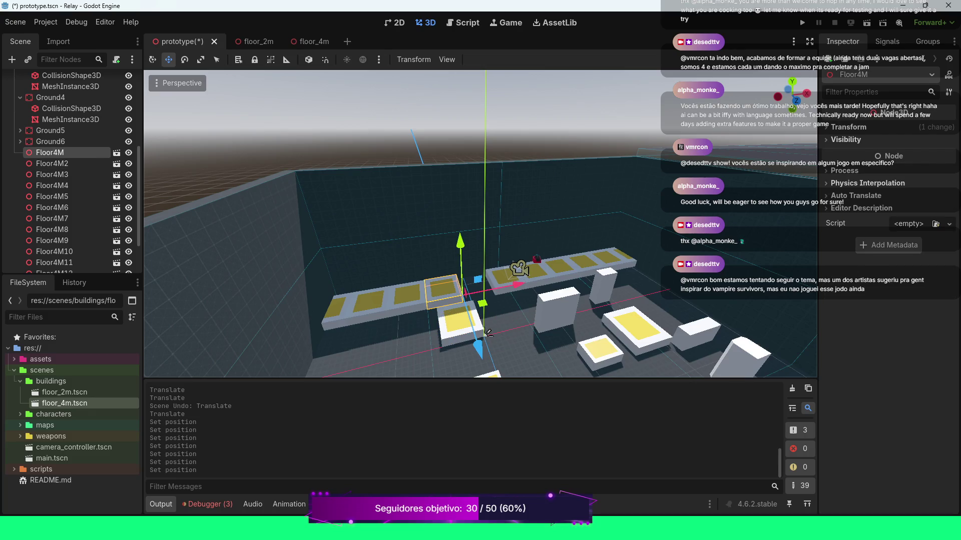
Reset Floor4M's position, then set its Y to 1 and Z to 4.
{"action": "left_click", "coordinate": [848, 127]}
{"action": "left_click", "coordinate": [950, 140]}
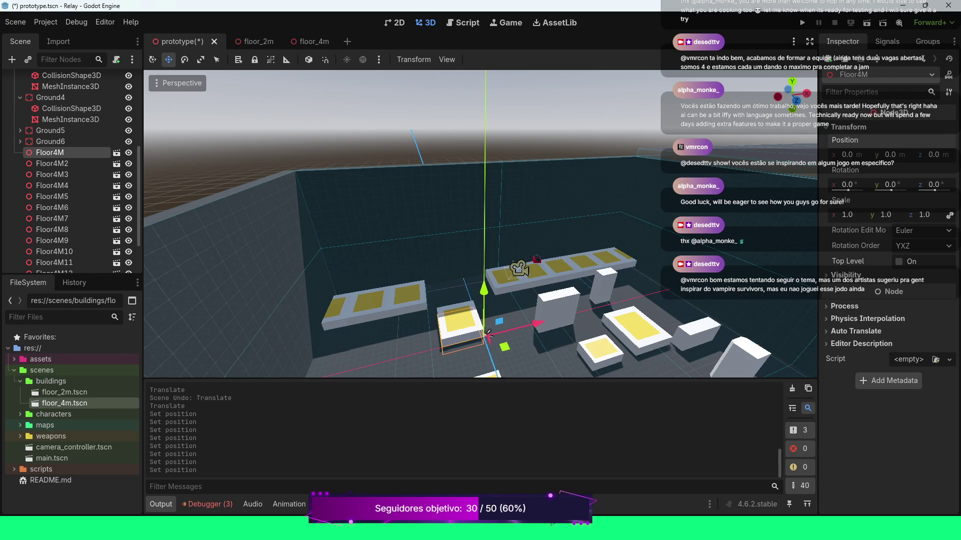
{"action": "left_click", "coordinate": [890, 154]}
{"action": "type", "text": "1"}
{"action": "key", "text": "Return"}
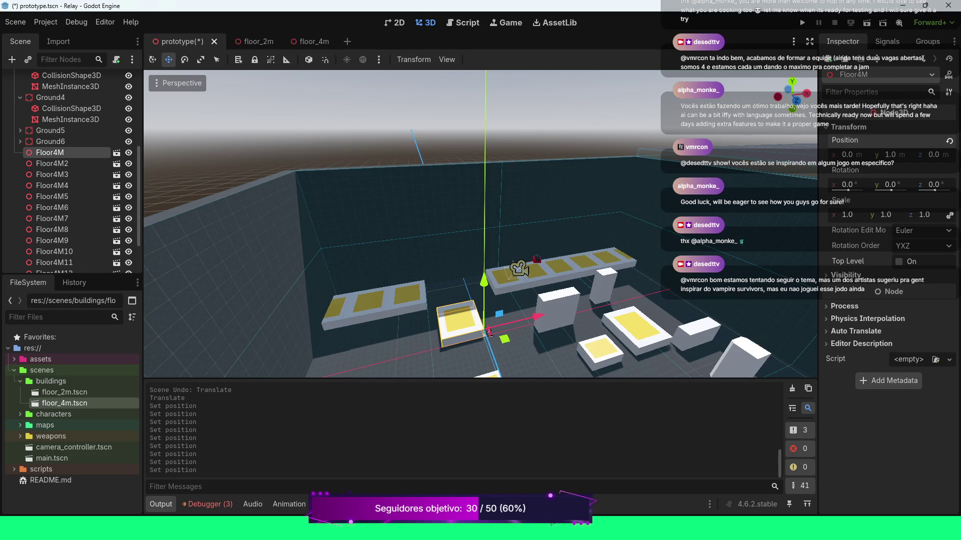
{"action": "left_click", "coordinate": [933, 155]}
{"action": "type", "text": "2"}
{"action": "key", "text": "Return"}
{"action": "left_click_drag", "start_coordinate": [933, 154], "coordinate": [934, 155]}
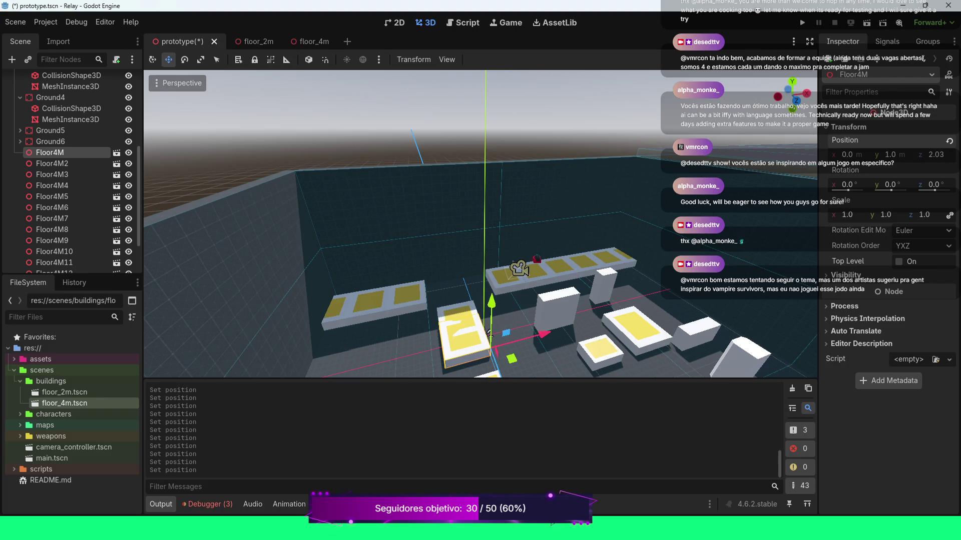
{"action": "left_click", "coordinate": [933, 155]}
{"action": "type", "text": "4"}
{"action": "key", "text": "Return"}
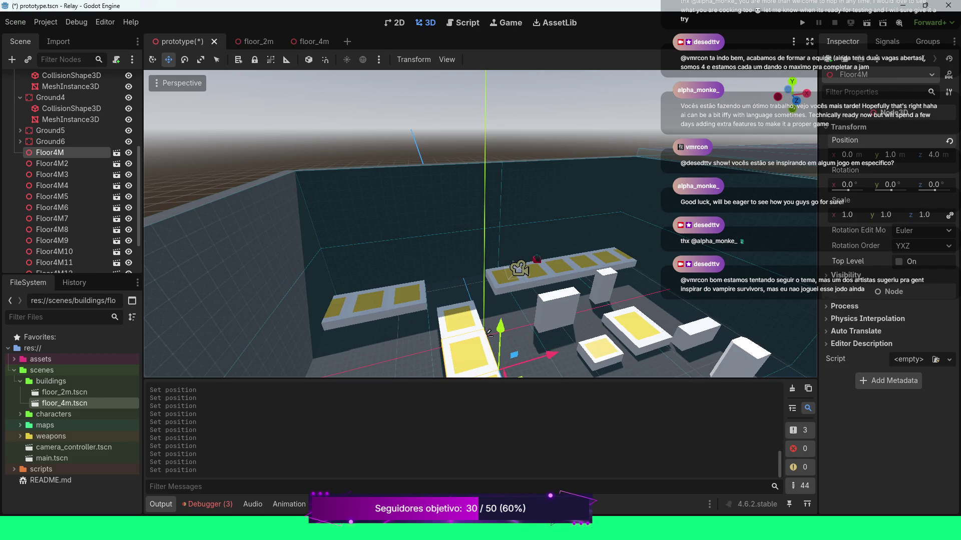
Reset Floor4M6's position, then set its Y to 1 and Z to -4.
{"action": "left_click", "coordinate": [52, 207]}
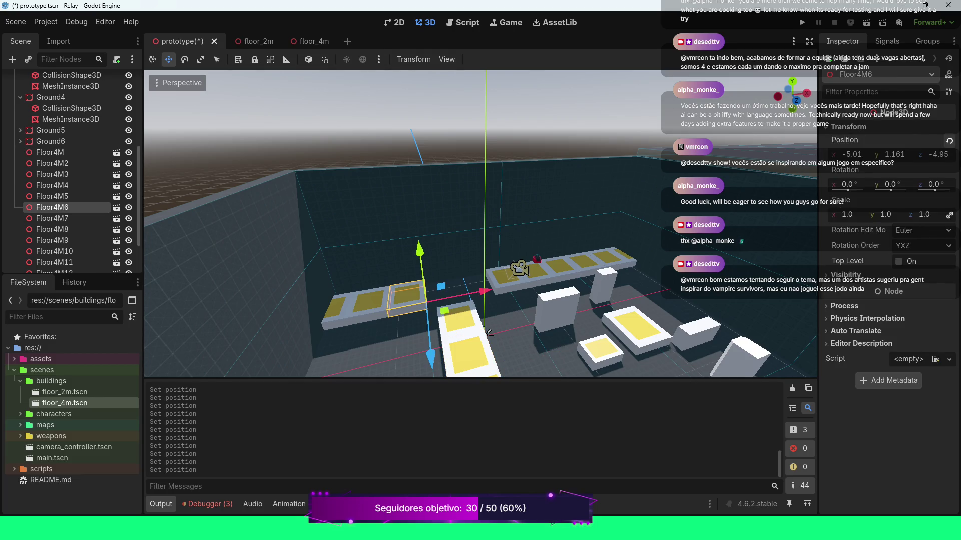
{"action": "left_click", "coordinate": [949, 141]}
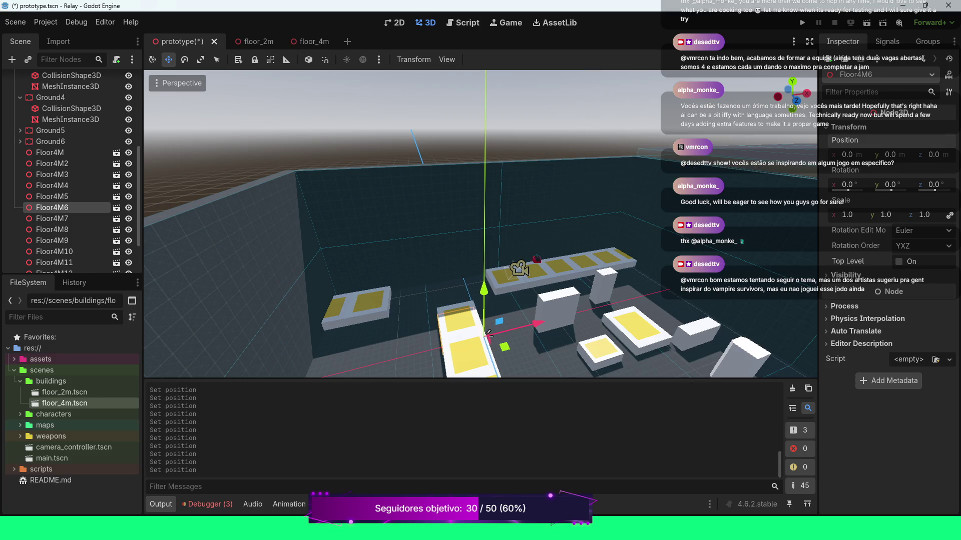
{"action": "type", "text": "1"}
{"action": "key", "text": "Return"}
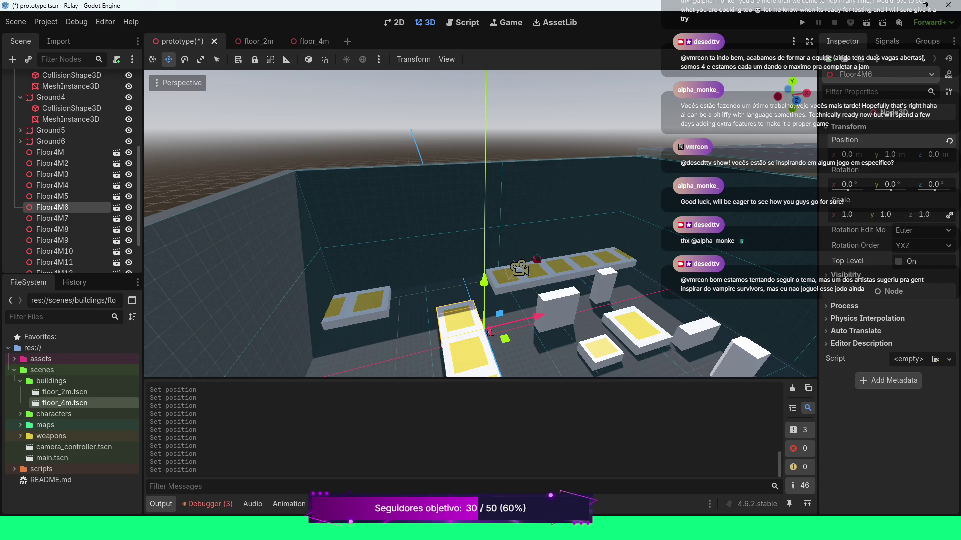
{"action": "key", "text": "Tab"}
{"action": "type", "text": "-4"}
{"action": "key", "text": "Return"}
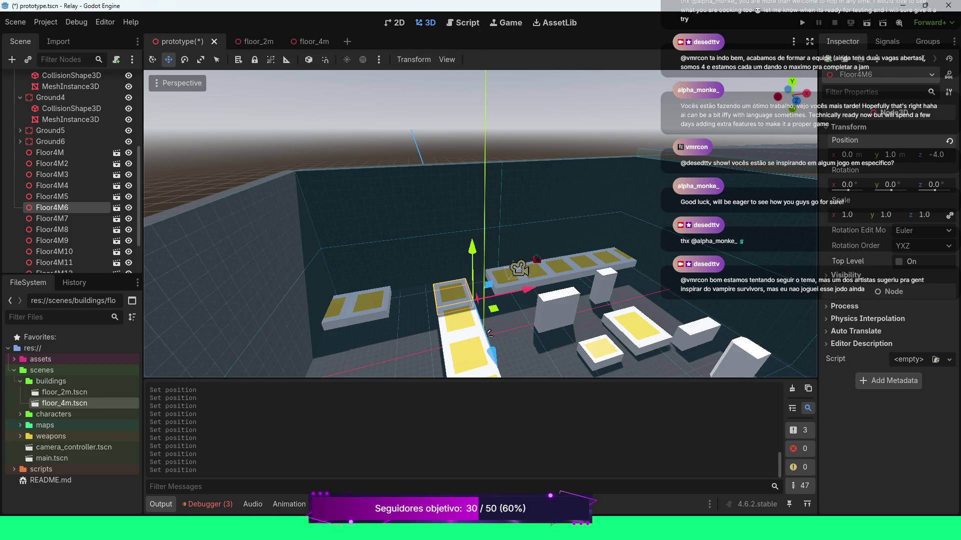
{"action": "scroll", "coordinate": [488, 300], "scroll_direction": "down", "scroll_amount": 2}
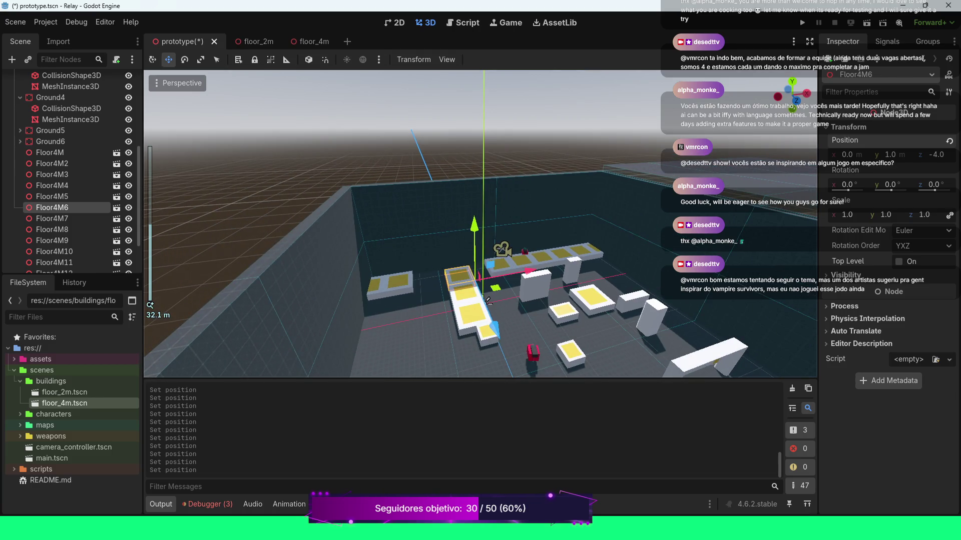
Select the Floor2M block and drag it right beside the raised floor tiles.
{"action": "left_click", "coordinate": [488, 300]}
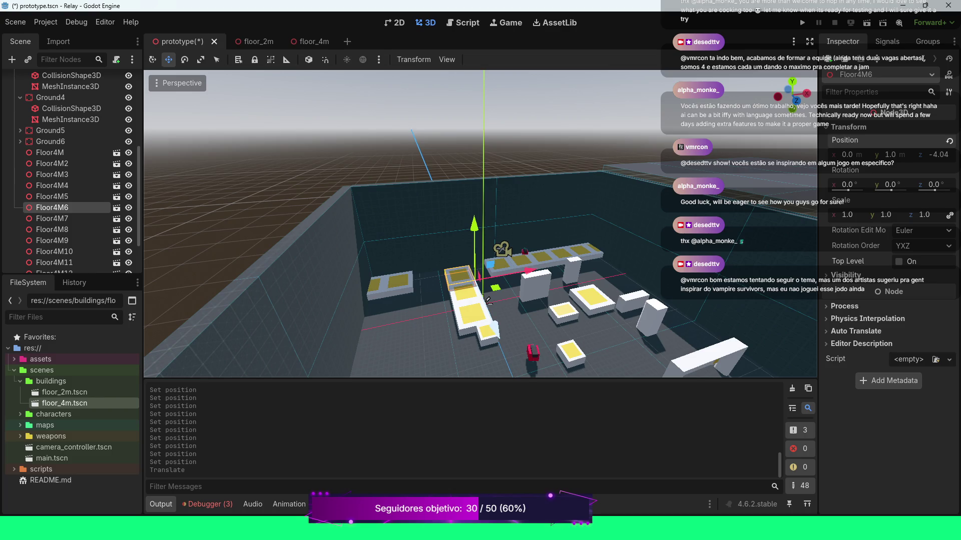
{"action": "left_click", "coordinate": [488, 300]}
{"action": "left_click_drag", "start_coordinate": [488, 300], "coordinate": [535, 288]}
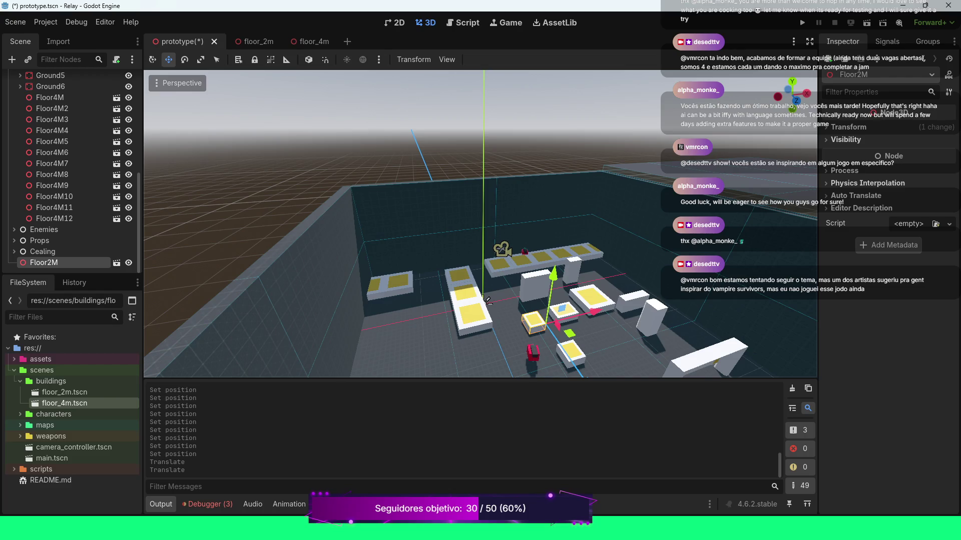
Reset Floor4M5's position and set it to X 4, Y 1, Z 0.
{"action": "left_click", "coordinate": [52, 141]}
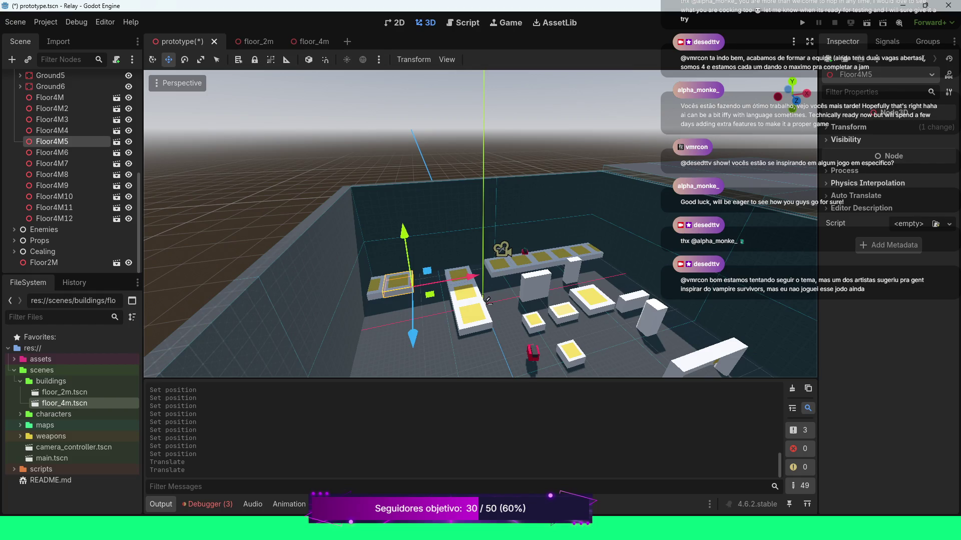
{"action": "key", "text": "alt+w"}
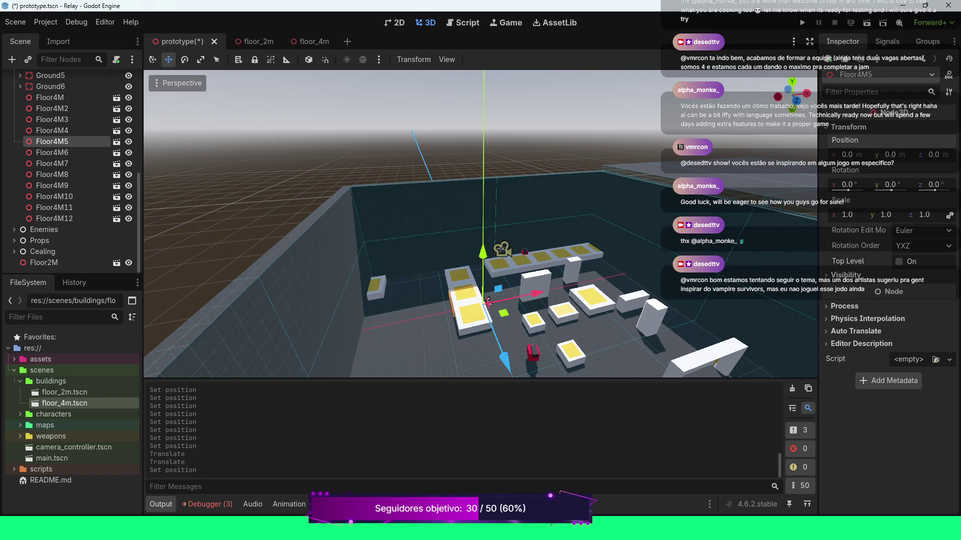
{"action": "left_click", "coordinate": [889, 155]}
{"action": "type", "text": "1"}
{"action": "key", "text": "Return"}
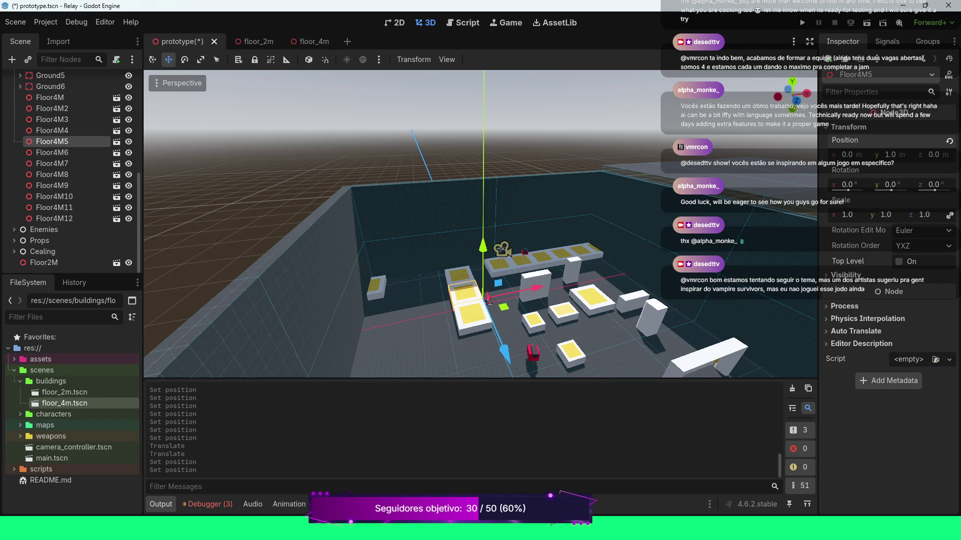
{"action": "left_click", "coordinate": [847, 154]}
{"action": "type", "text": "4"}
{"action": "key", "text": "Return"}
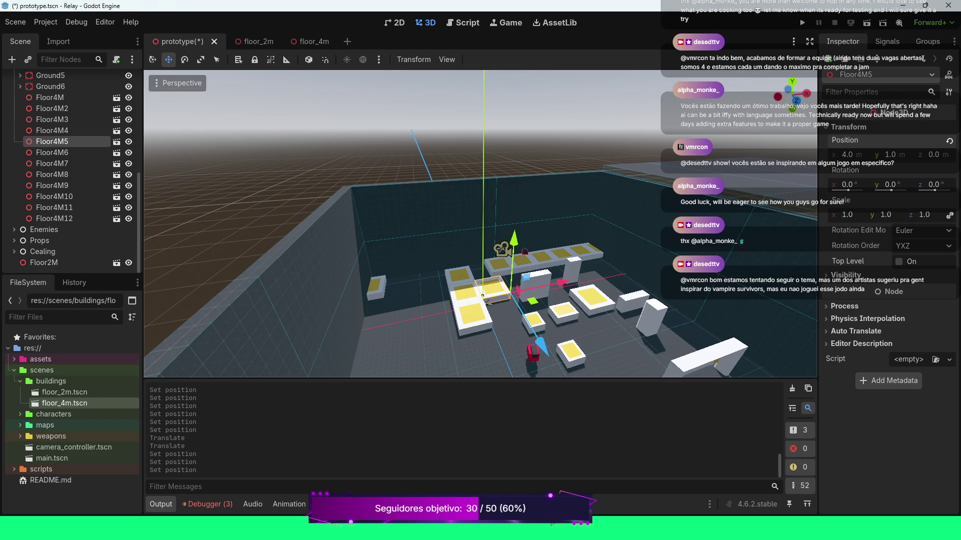
Place Floor4M4 at X -4, Y 1, Z 0, then save the scene and run the game.
{"action": "key", "text": "Up"}
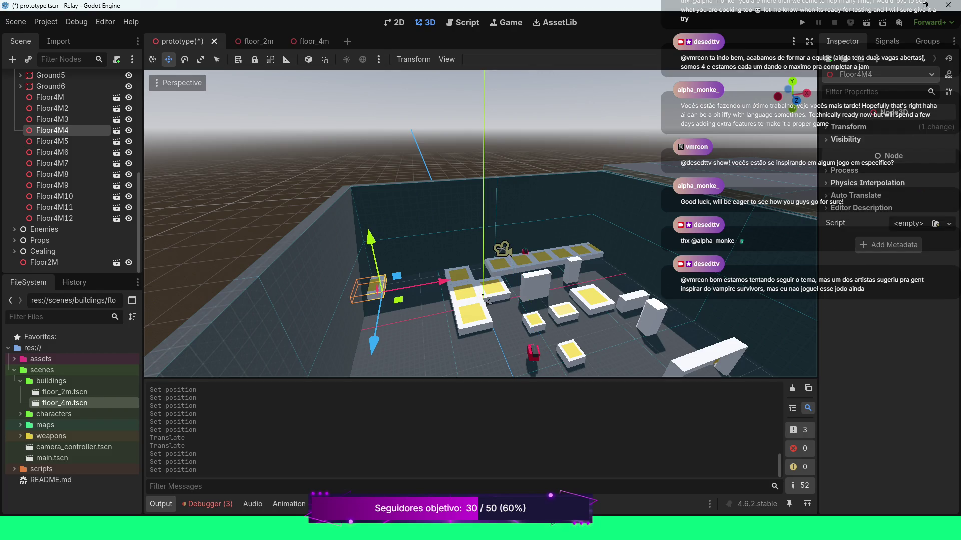
{"action": "left_click", "coordinate": [949, 141]}
{"action": "left_click", "coordinate": [890, 155]}
{"action": "type", "text": "1"}
{"action": "key", "text": "Return"}
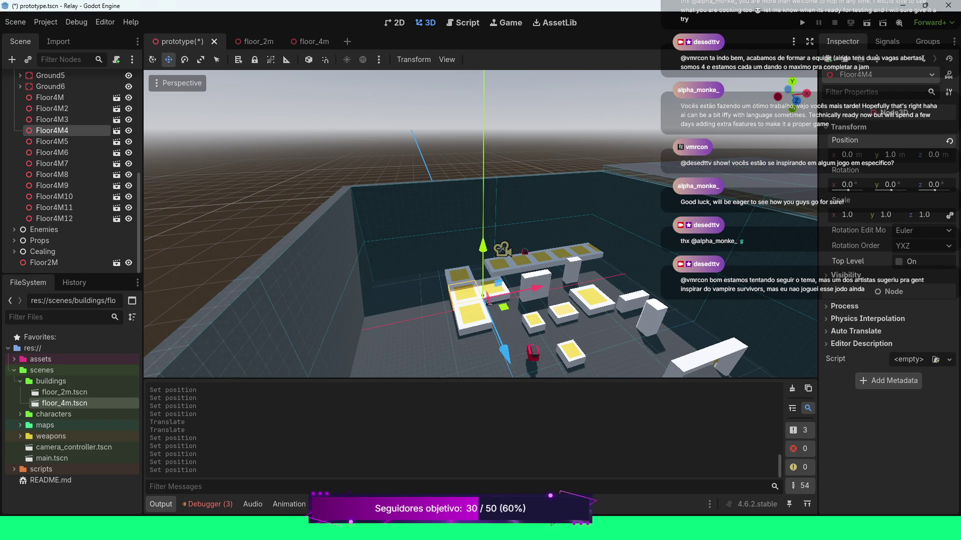
{"action": "left_click", "coordinate": [846, 154]}
{"action": "key", "text": "BackSpace"}
{"action": "type", "text": "-4"}
{"action": "key", "text": "Return"}
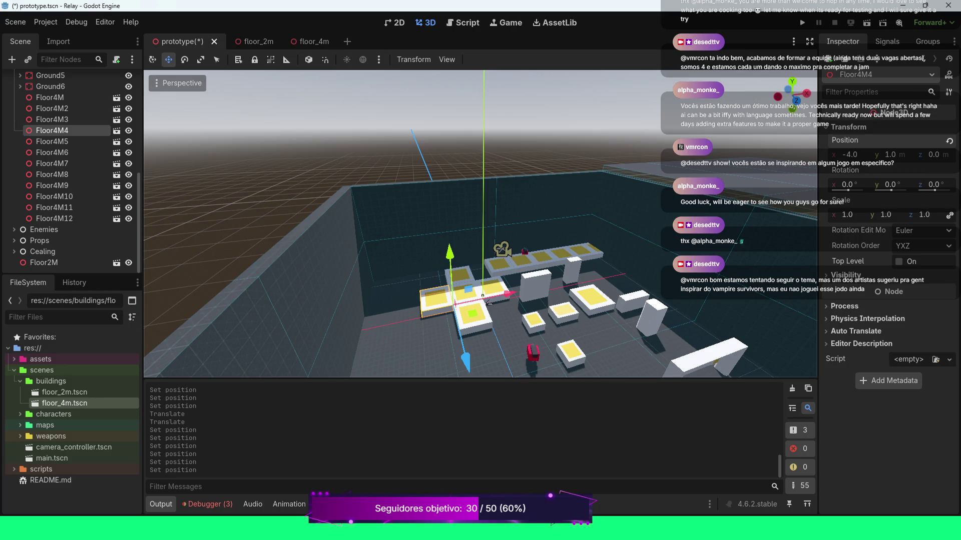
{"action": "key", "text": "ctrl+s"}
{"action": "key", "text": "F5"}
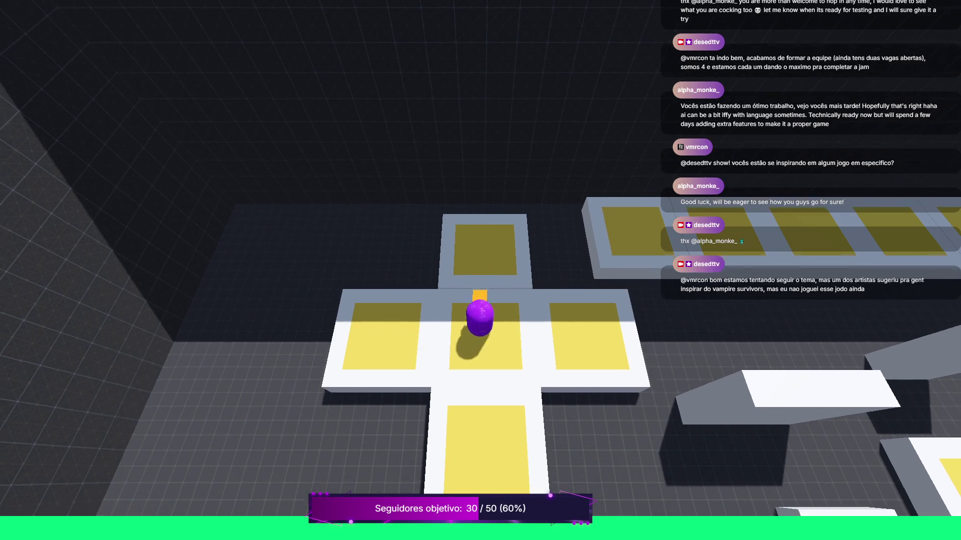
Walk the player across the cross's bottom, top and lower arms with W/A/S/D, then stop the game with F8.
{"action": "key", "text": "s"}
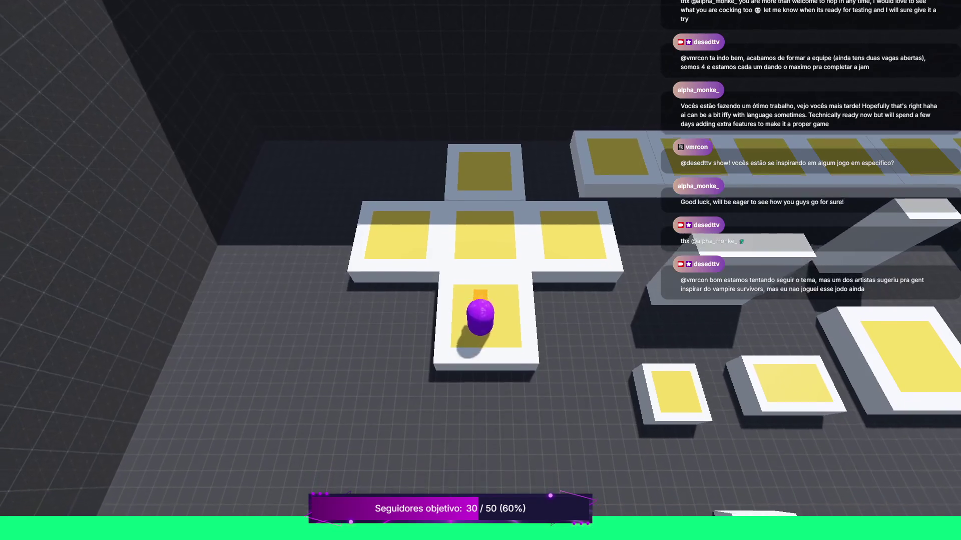
{"action": "key", "text": "w"}
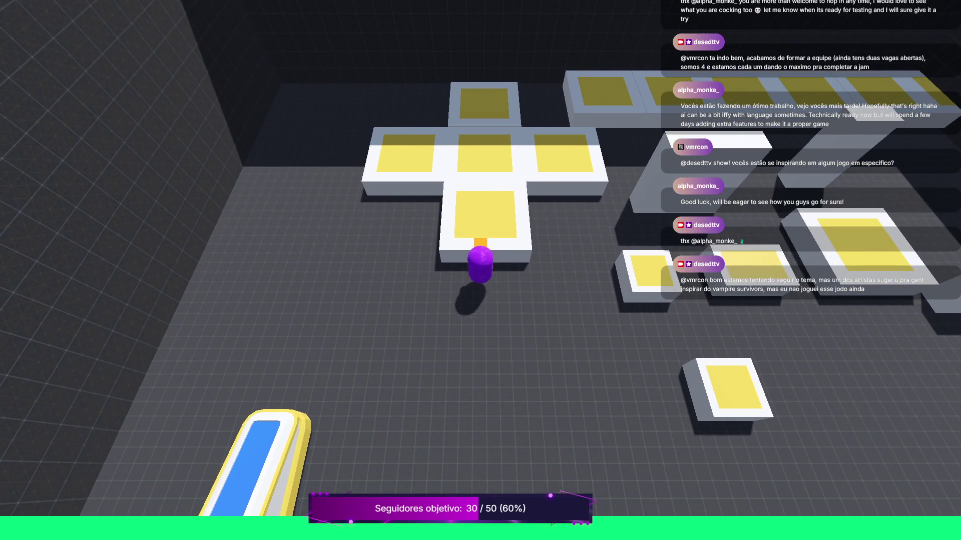
{"action": "key", "text": "d"}
{"action": "key", "text": "s"}
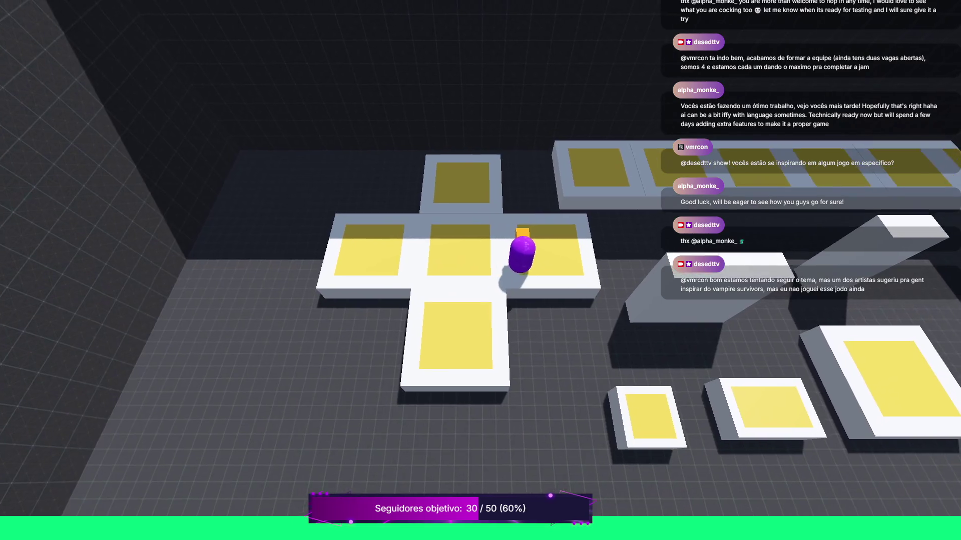
{"action": "key", "text": "s"}
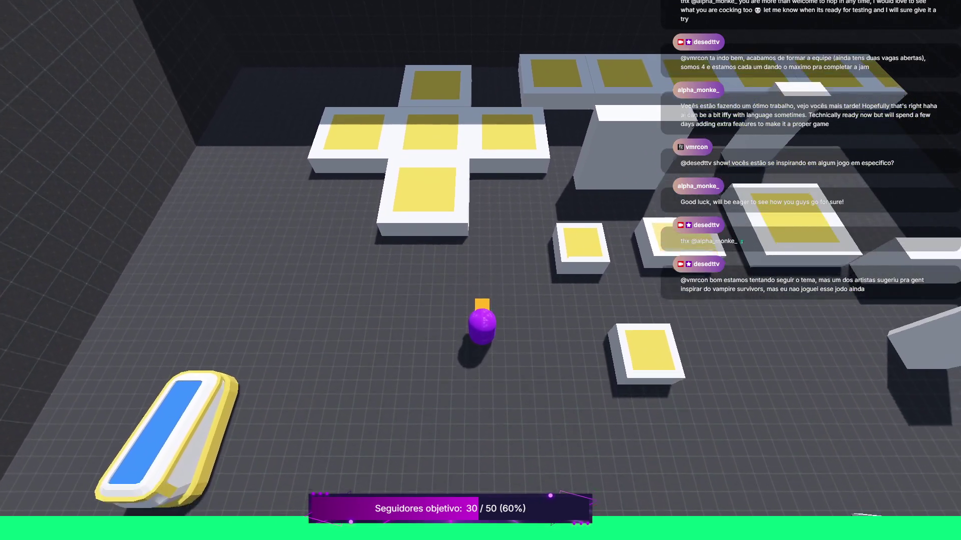
{"action": "key", "text": "w"}
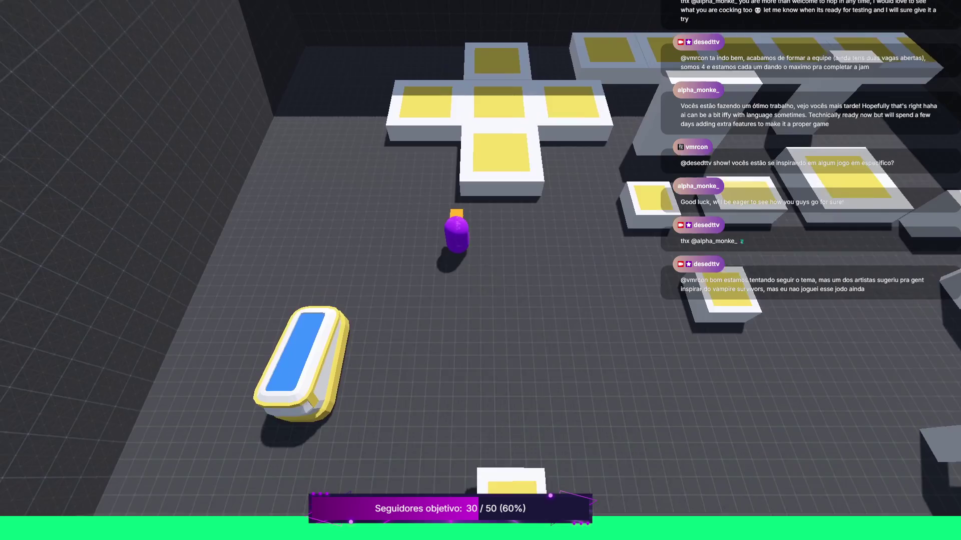
{"action": "key", "text": "w"}
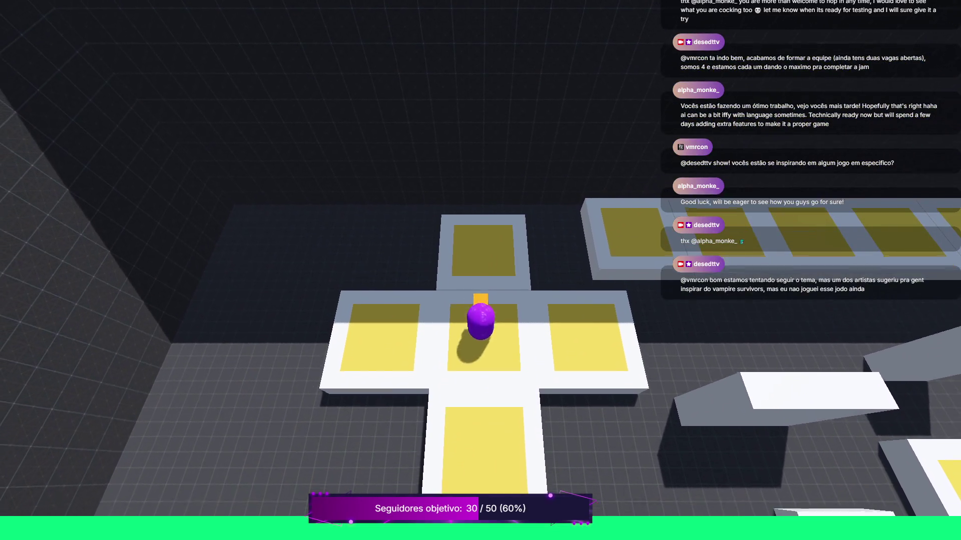
{"action": "key", "text": "s"}
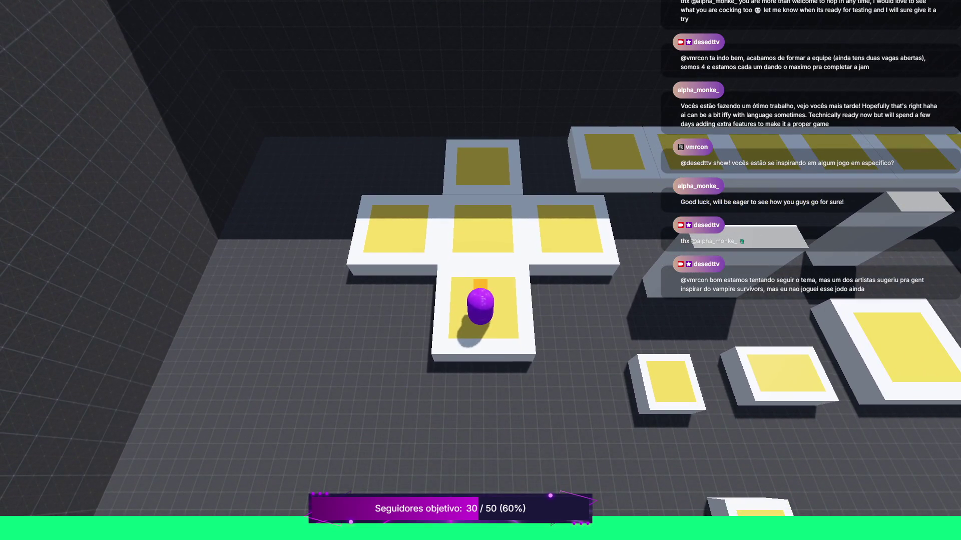
{"action": "key", "text": "w"}
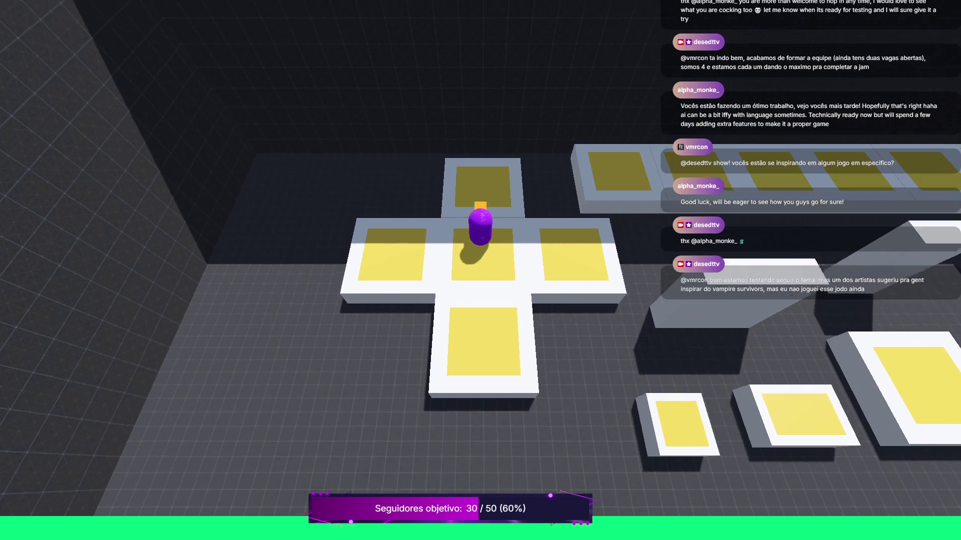
{"action": "key", "text": "d"}
{"action": "key", "text": "w"}
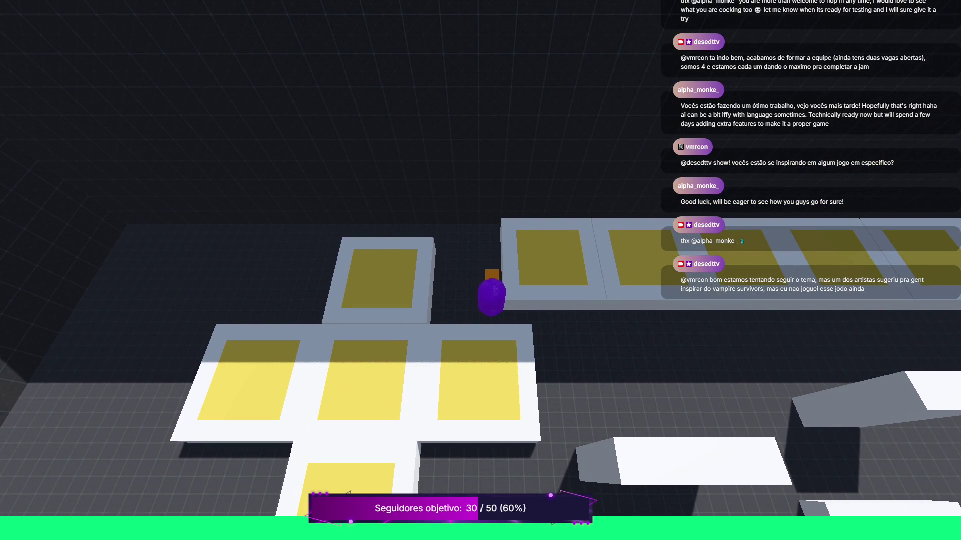
{"action": "key", "text": "s"}
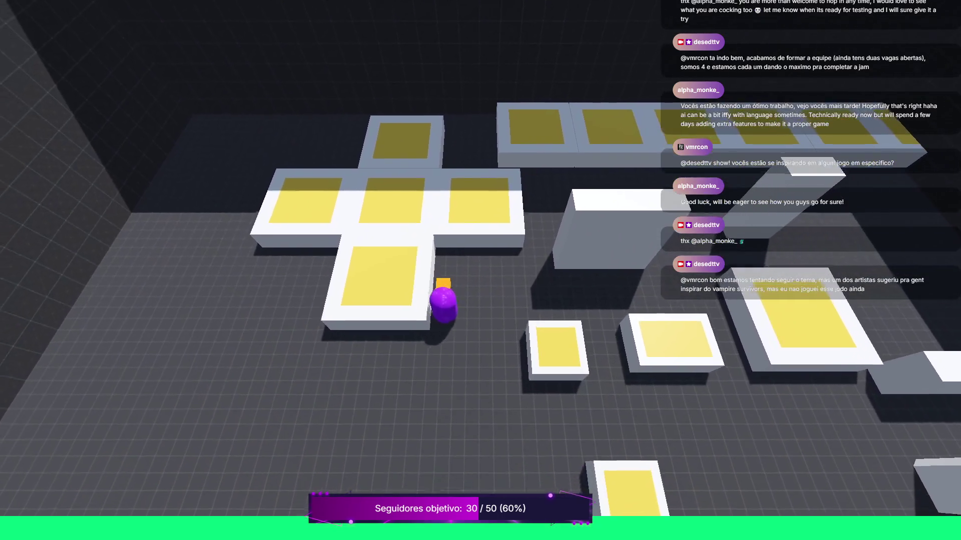
{"action": "key", "text": "a"}
{"action": "key", "text": "w"}
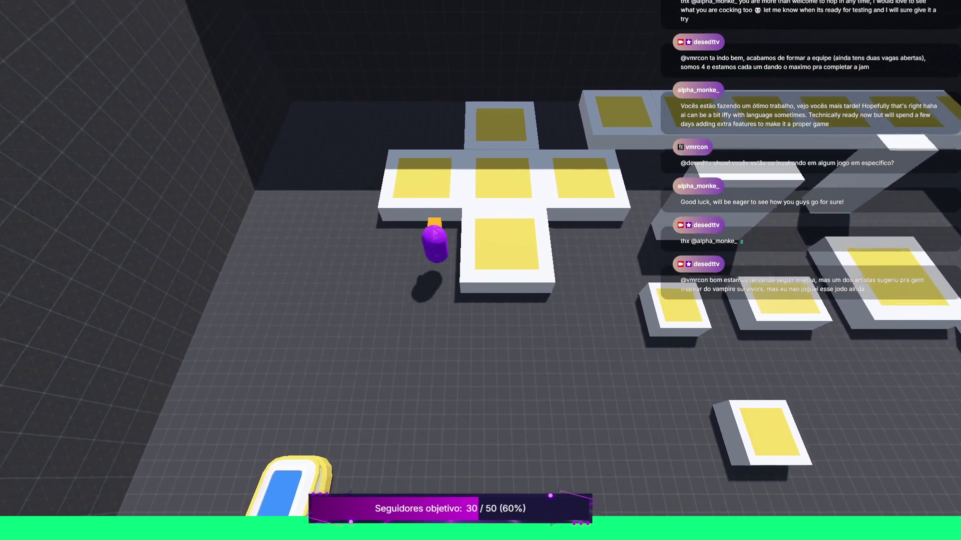
{"action": "key", "text": "F8"}
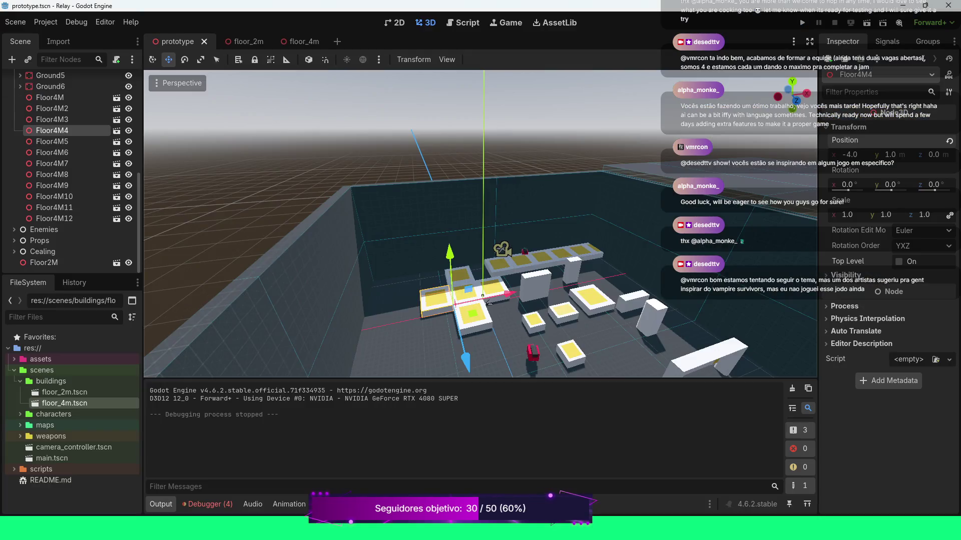
Change Floor4M6's z position from -4.04 to exactly -4.0 and save prototype.tscn.
{"action": "left_click", "coordinate": [483, 296]}
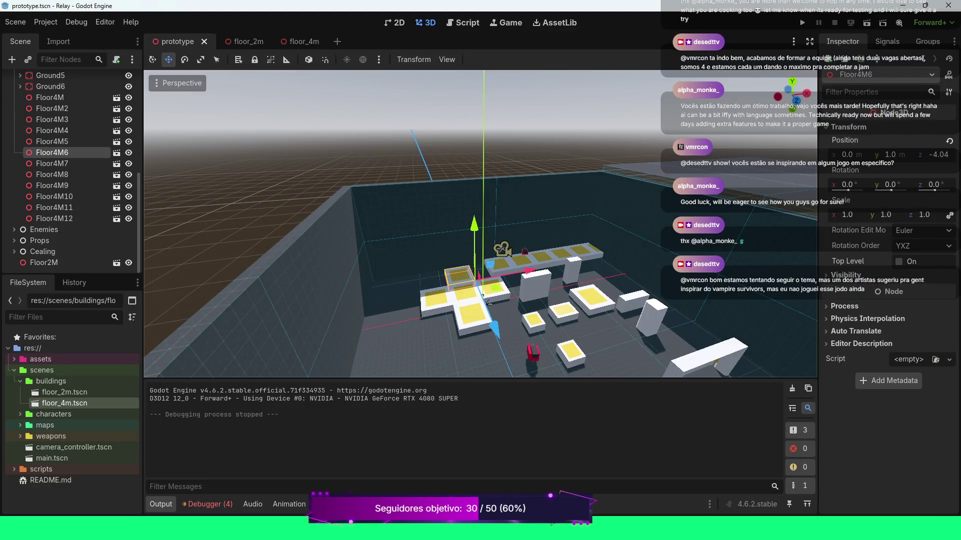
{"action": "left_click", "coordinate": [940, 155]}
{"action": "type", "text": "-4"}
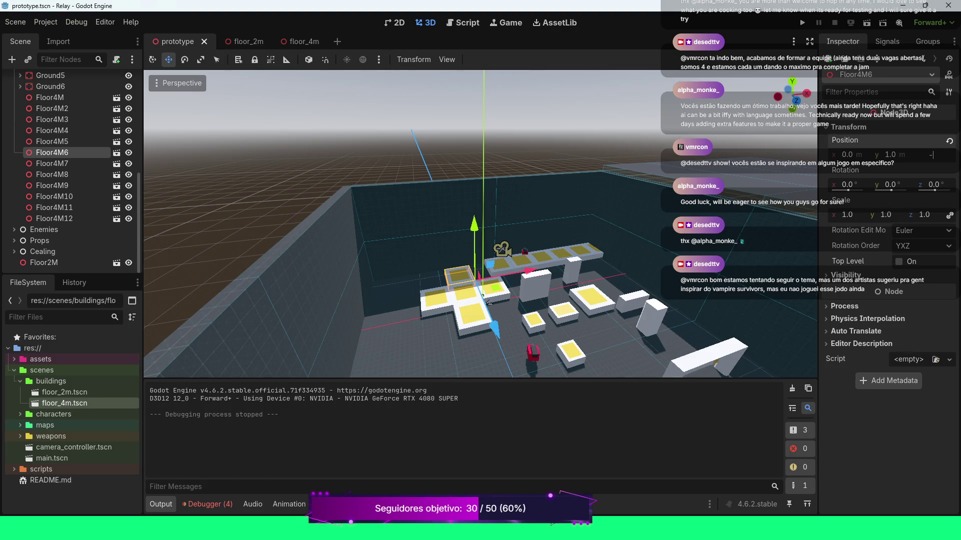
{"action": "key", "text": "Return"}
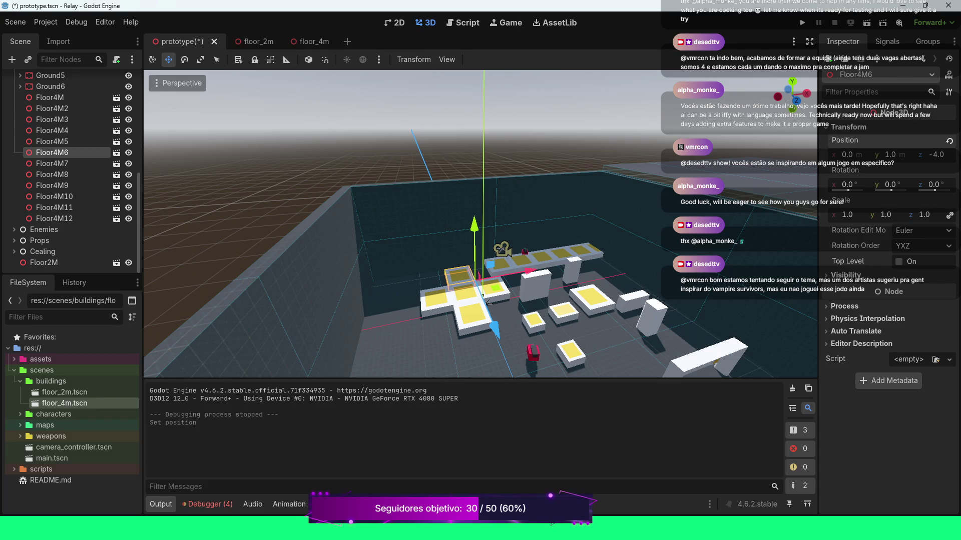
{"action": "key", "text": "ctrl+s"}
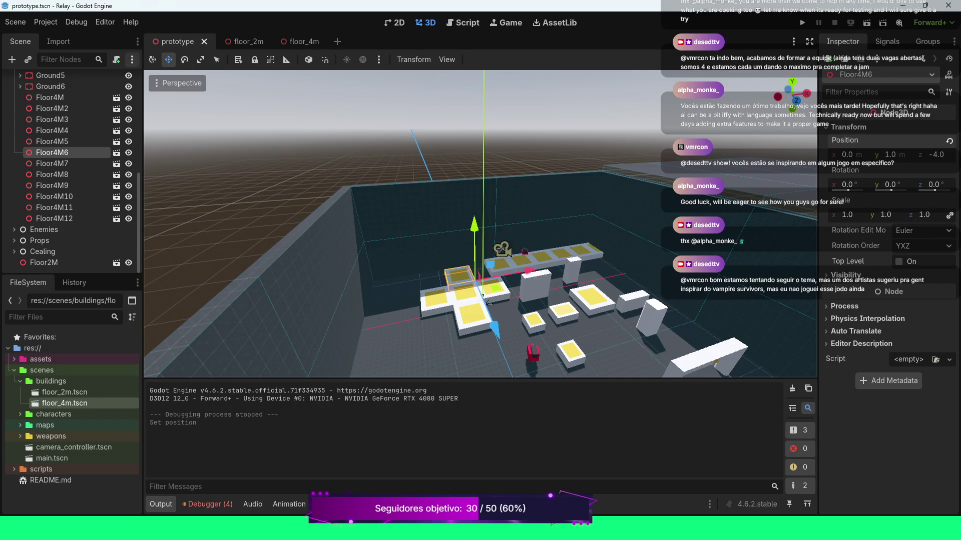
{"action": "left_click", "coordinate": [178, 83]}
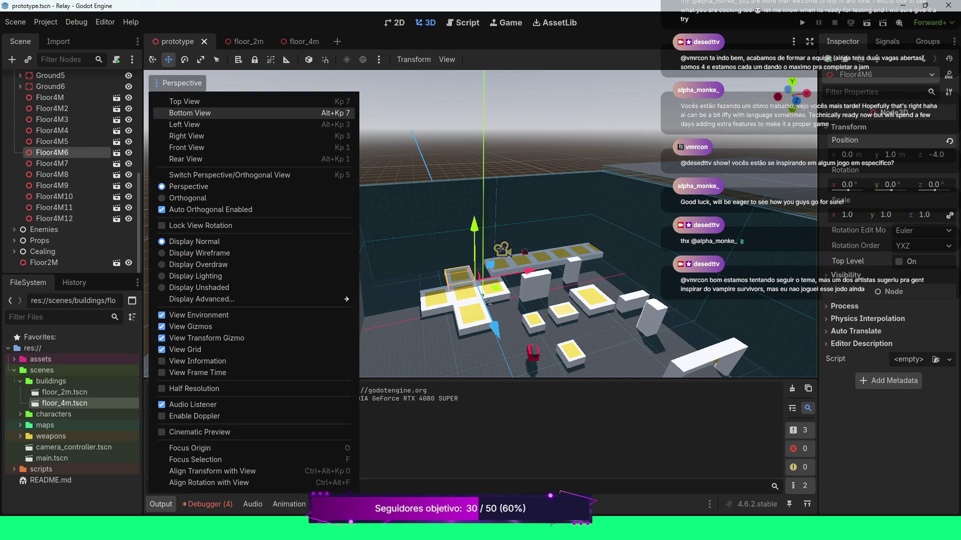
Switch the viewport to Top View and select the Floor4M3 platform.
{"action": "left_click", "coordinate": [170, 101]}
{"action": "scroll", "coordinate": [469, 309], "scroll_direction": "up", "scroll_amount": 12}
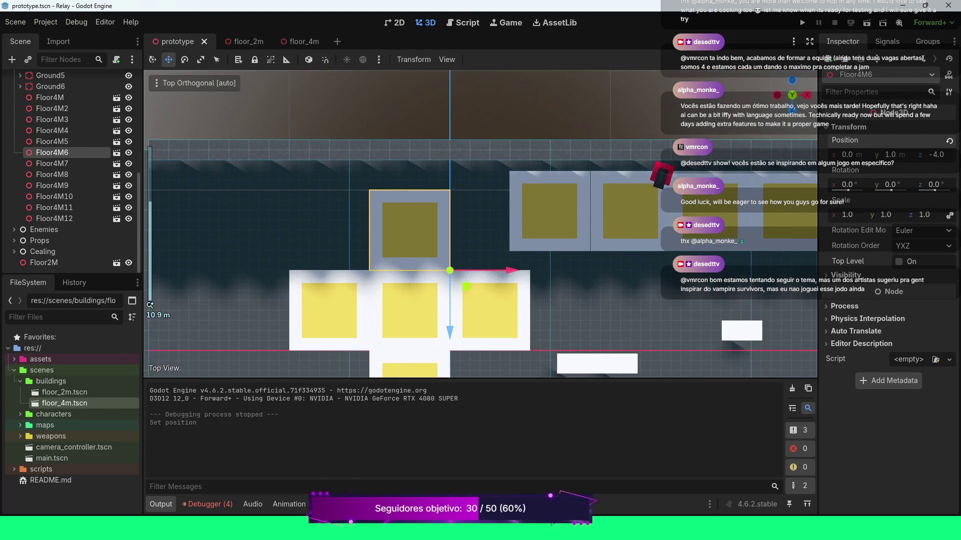
{"action": "scroll", "coordinate": [480, 223], "scroll_direction": "down", "scroll_amount": 4}
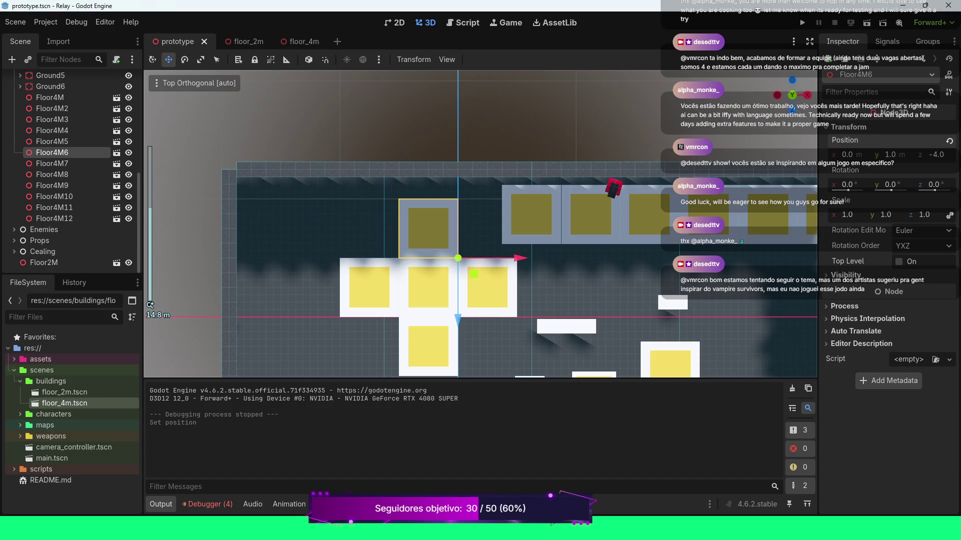
{"action": "left_click", "coordinate": [670, 361]}
{"action": "scroll", "coordinate": [670, 360], "scroll_direction": "down", "scroll_amount": 4}
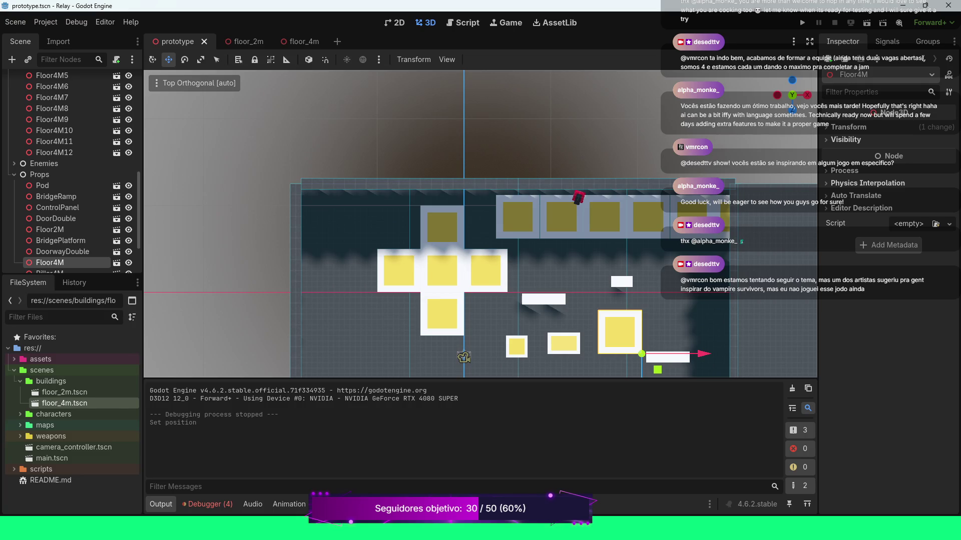
{"action": "left_click", "coordinate": [441, 225]}
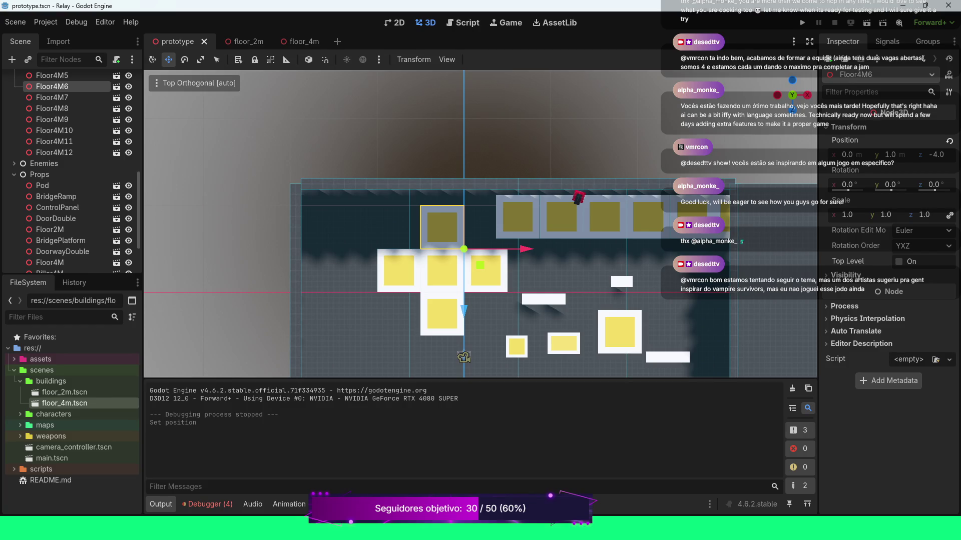
{"action": "left_click", "coordinate": [521, 230]}
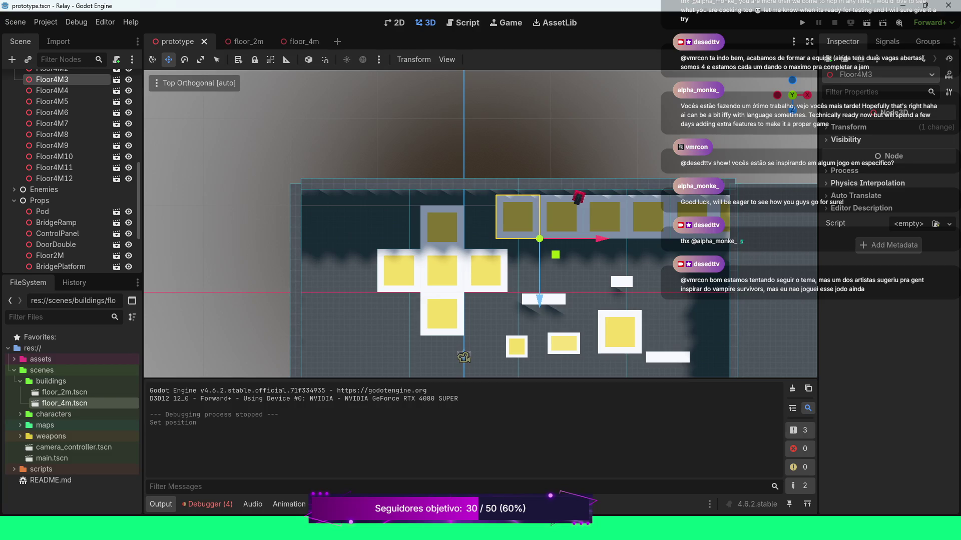
Reset Floor4M3's position, then set it to x 4, y 1, z -4.
{"action": "left_click", "coordinate": [848, 127]}
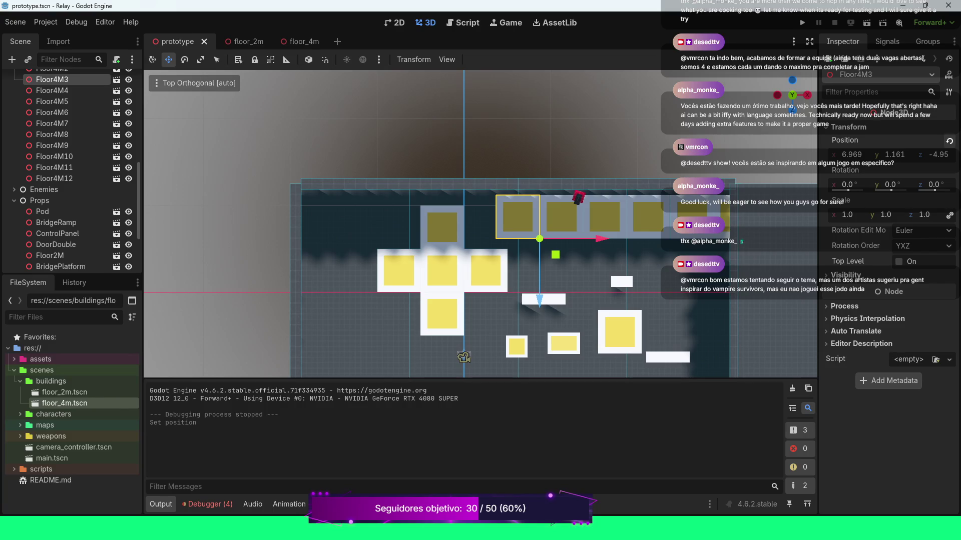
{"action": "left_click", "coordinate": [949, 140]}
{"action": "left_click", "coordinate": [889, 155]}
{"action": "type", "text": "1"}
{"action": "key", "text": "Return"}
{"action": "left_click", "coordinate": [934, 155]}
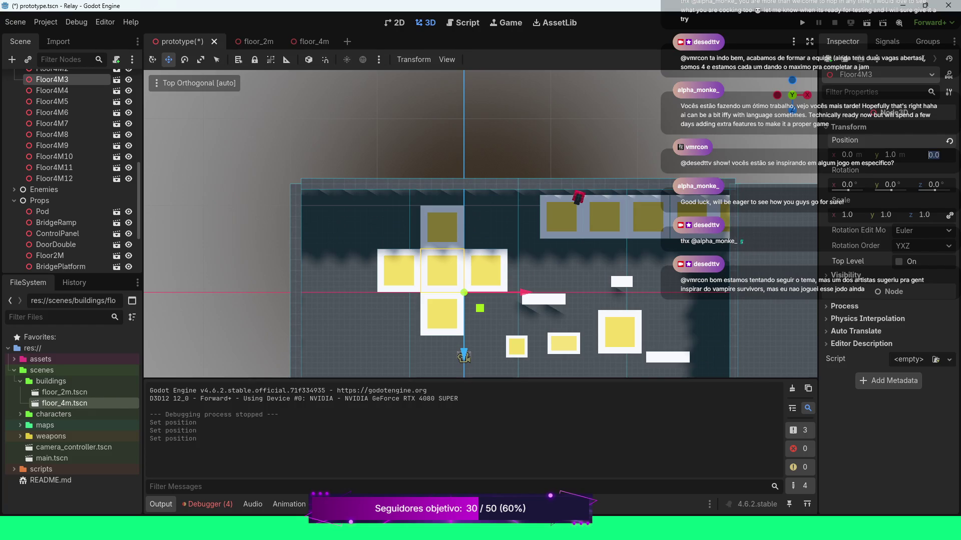
{"action": "type", "text": "-4"}
{"action": "key", "text": "Return"}
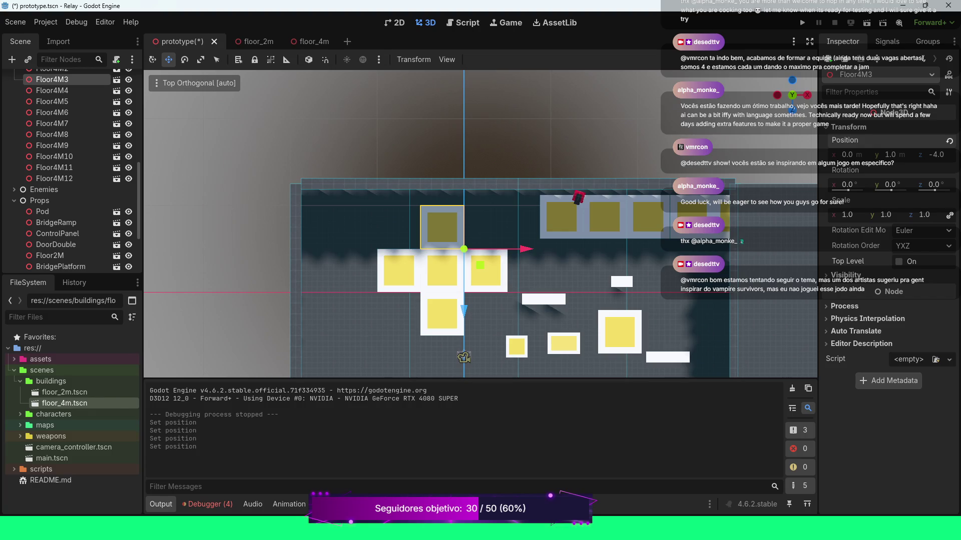
{"action": "left_click", "coordinate": [847, 154]}
{"action": "type", "text": "4"}
{"action": "key", "text": "Return"}
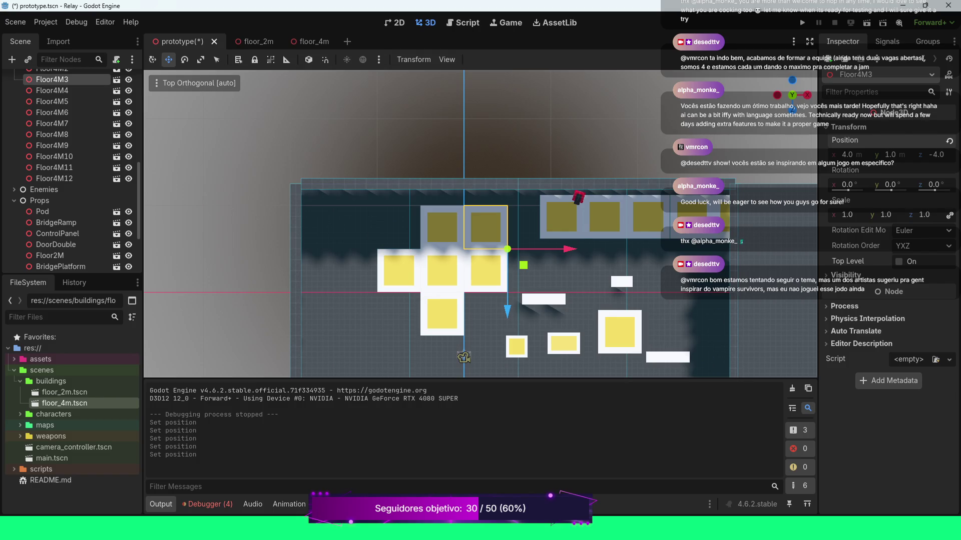
Place Floor4M7 at position 8, 1, -4.
{"action": "left_click", "coordinate": [53, 123]}
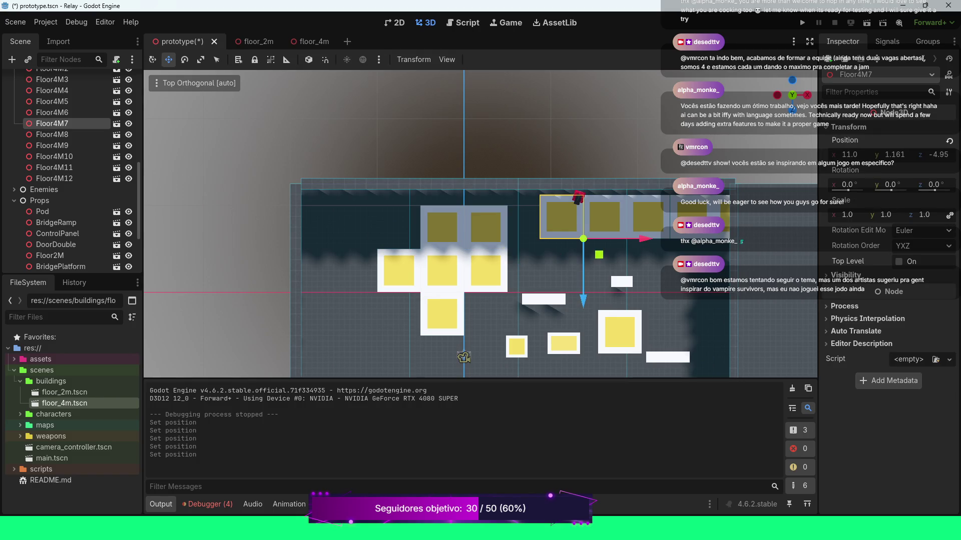
{"action": "left_click", "coordinate": [938, 154]}
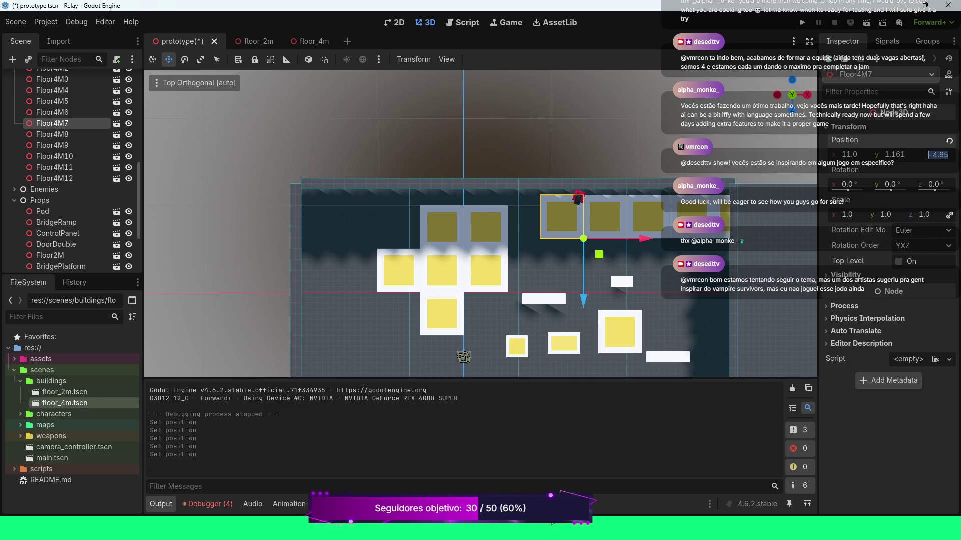
{"action": "left_click", "coordinate": [949, 141]}
{"action": "type", "text": "-4"}
{"action": "key", "text": "Return"}
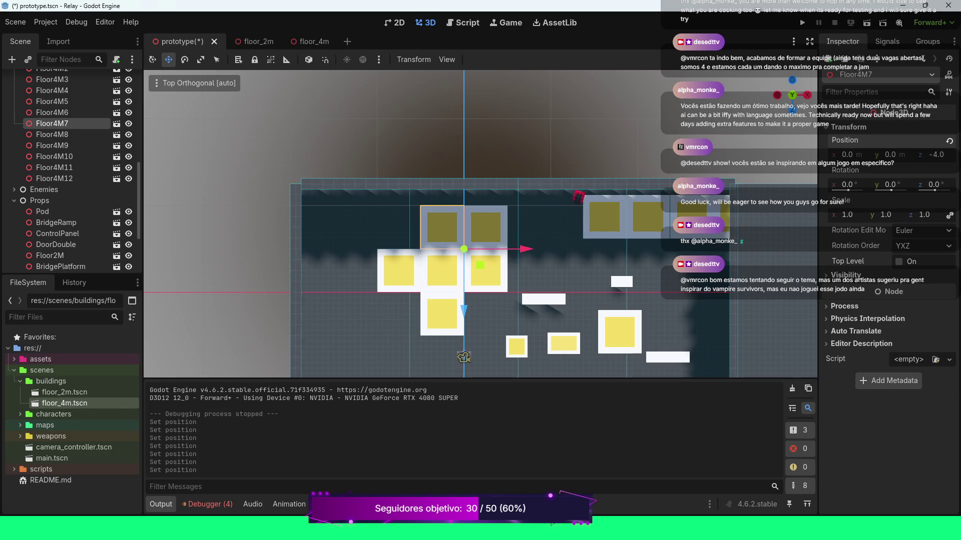
{"action": "left_click", "coordinate": [888, 155]}
{"action": "type", "text": "1"}
{"action": "key", "text": "Return"}
{"action": "left_click", "coordinate": [847, 155]}
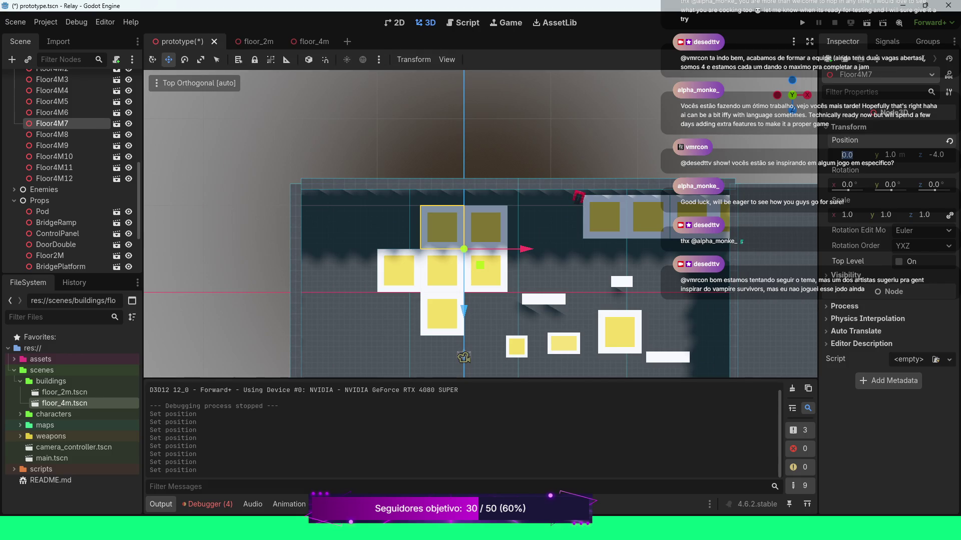
{"action": "type", "text": "8"}
{"action": "key", "text": "Return"}
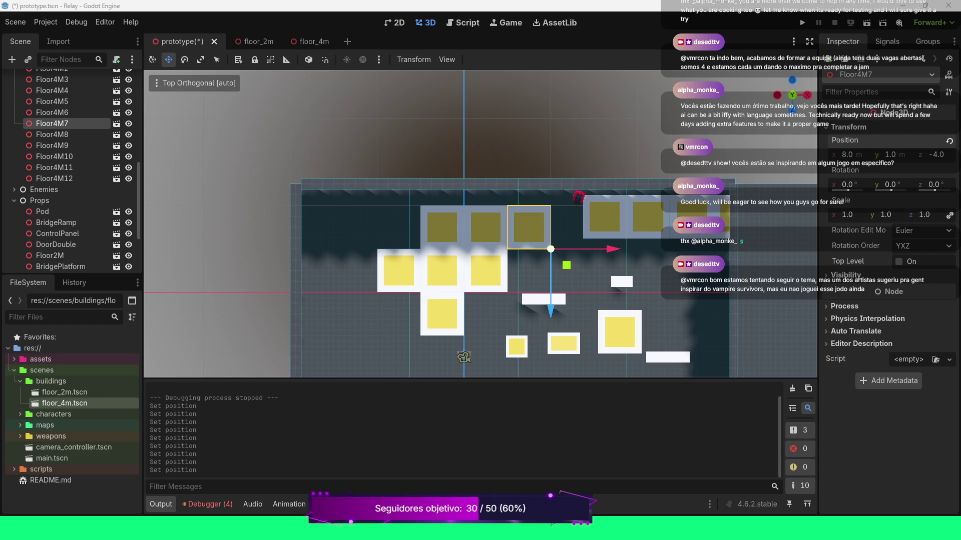
Place Floor4M8 at position 12, 1, -4.
{"action": "left_click", "coordinate": [52, 134]}
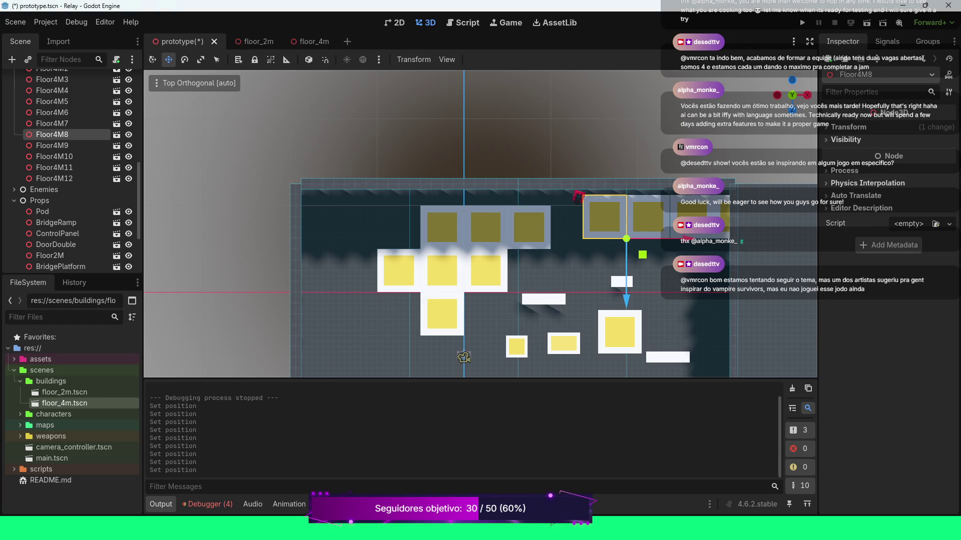
{"action": "left_click", "coordinate": [849, 127]}
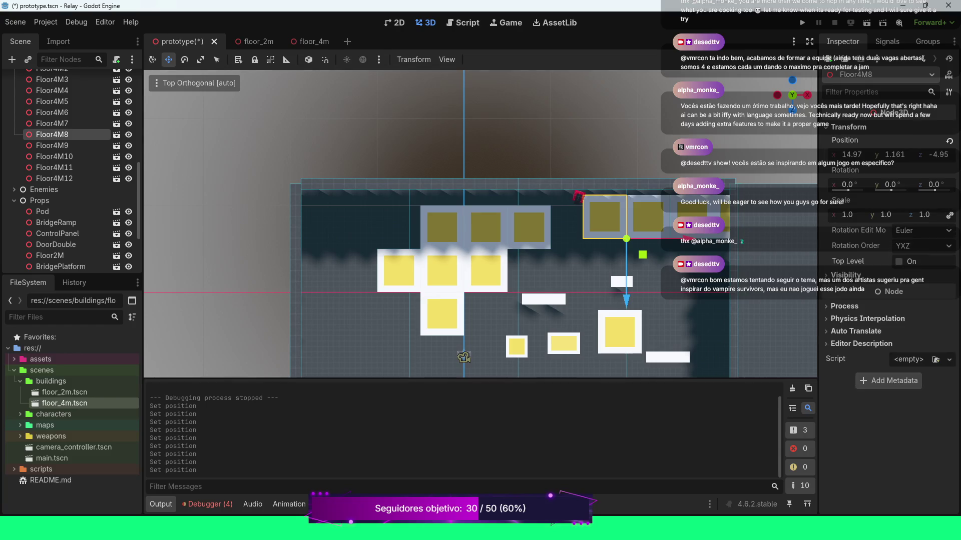
{"action": "left_click", "coordinate": [949, 141]}
{"action": "left_click", "coordinate": [934, 155]}
{"action": "type", "text": "-4"}
{"action": "key", "text": "Return"}
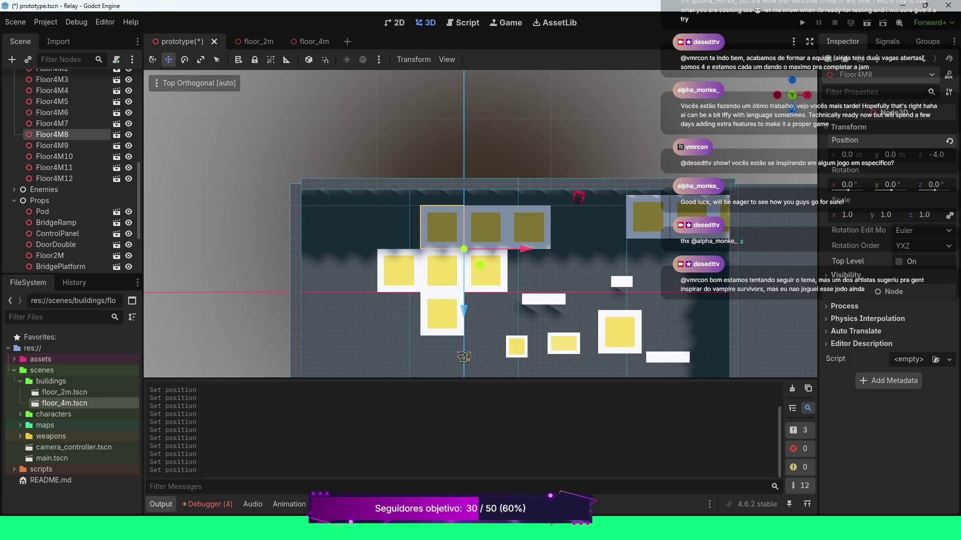
{"action": "left_click", "coordinate": [890, 154]}
{"action": "type", "text": "1"}
{"action": "key", "text": "Return"}
{"action": "left_click", "coordinate": [846, 155]}
{"action": "type", "text": "12"}
{"action": "key", "text": "Return"}
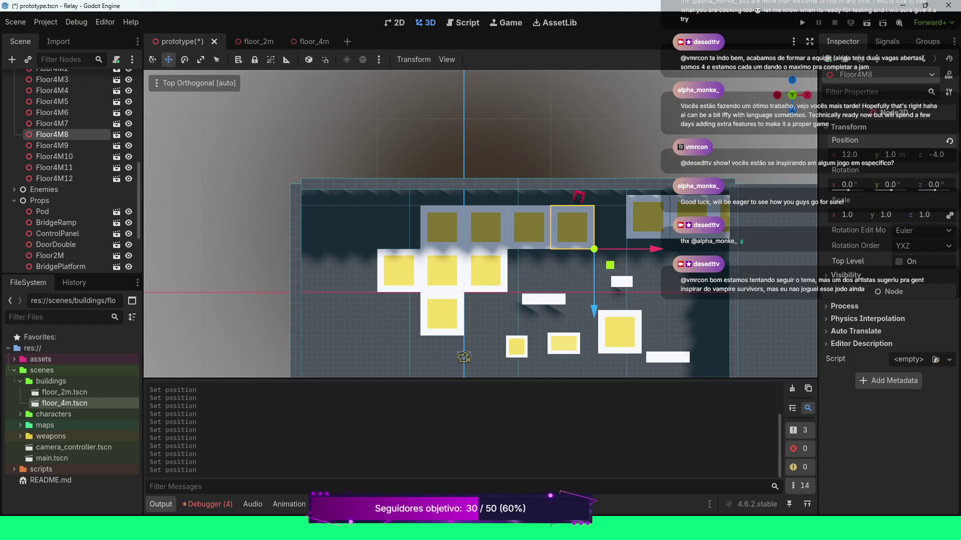
Place Floor4M9 at position 16, 1, -4.
{"action": "left_click", "coordinate": [52, 146]}
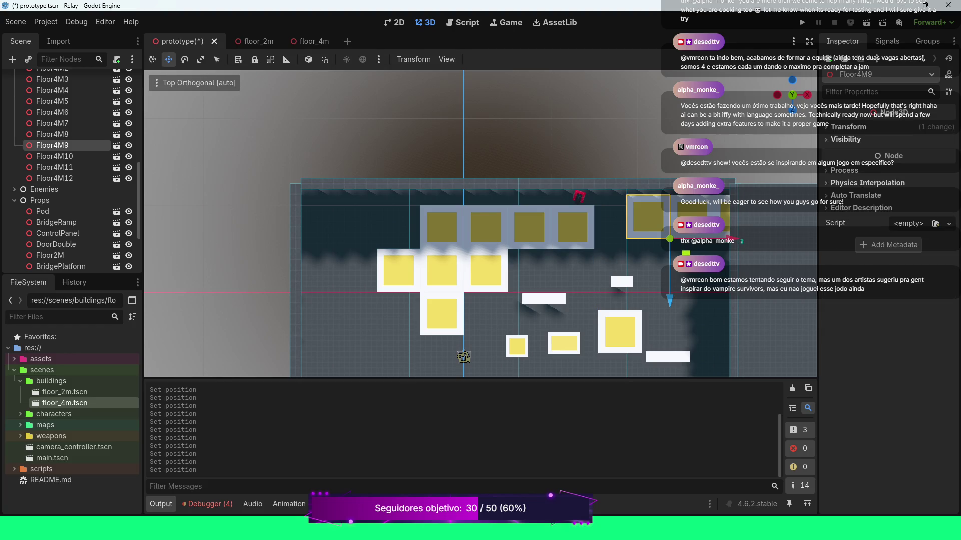
{"action": "left_click", "coordinate": [848, 127]}
{"action": "left_click", "coordinate": [933, 154]}
{"action": "type", "text": "0"}
{"action": "key", "text": "Return"}
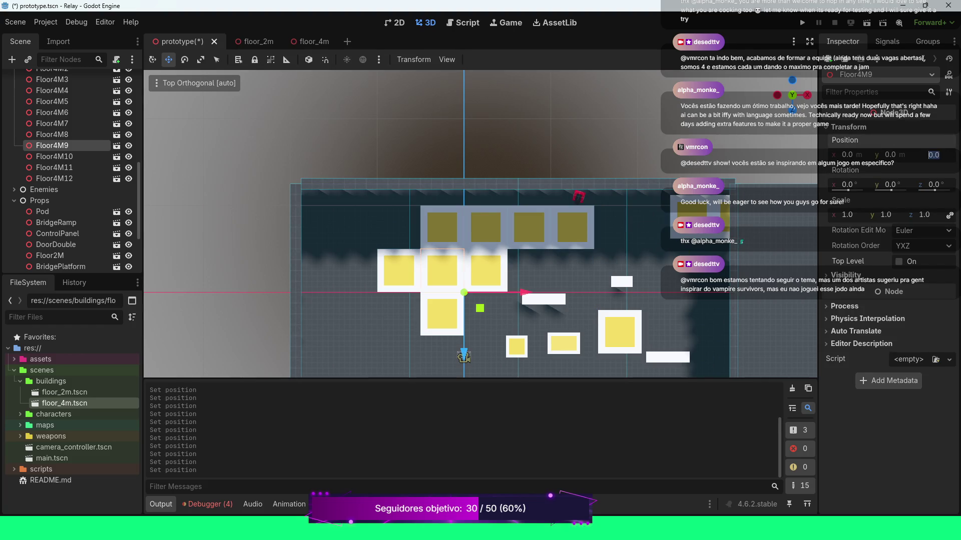
{"action": "type", "text": "-4"}
{"action": "key", "text": "Return"}
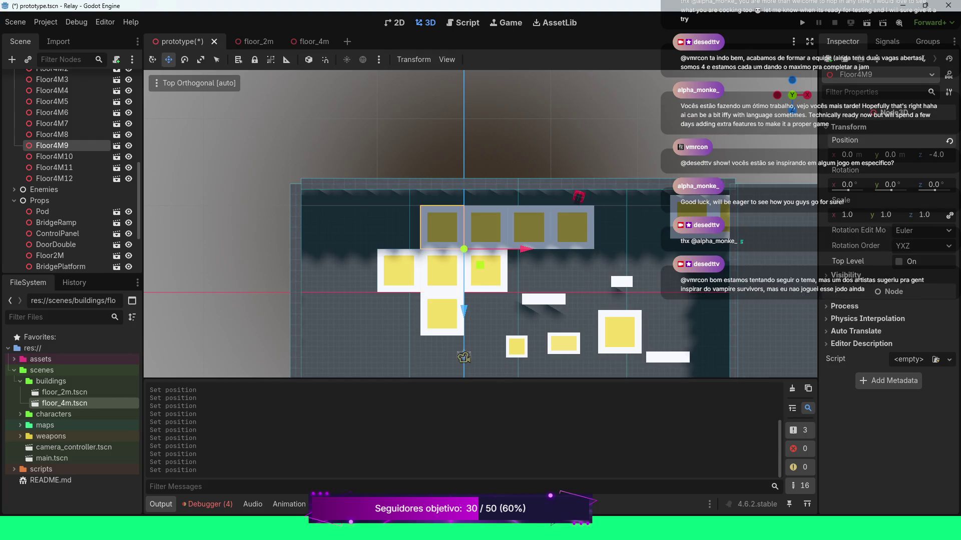
{"action": "left_click", "coordinate": [889, 154]}
{"action": "type", "text": "1"}
{"action": "left_click", "coordinate": [847, 154]}
{"action": "type", "text": "16"}
{"action": "key", "text": "Return"}
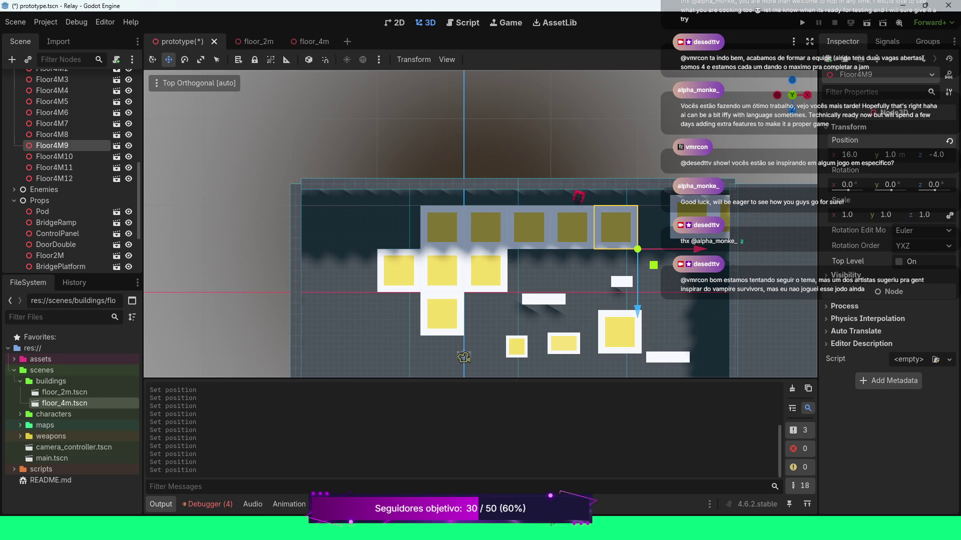
Place Floor4M10 at position 20, 1, -4.
{"action": "left_click", "coordinate": [54, 157]}
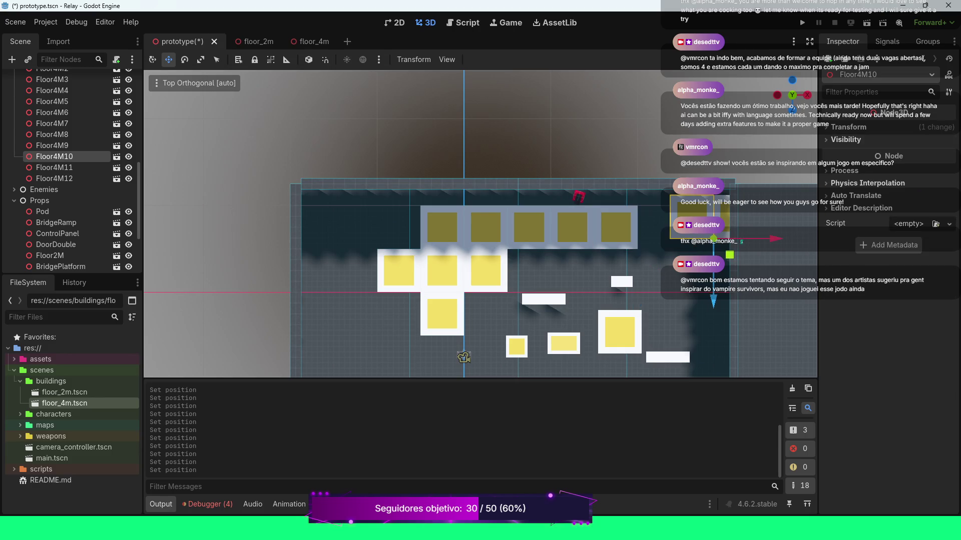
{"action": "left_click", "coordinate": [848, 127]}
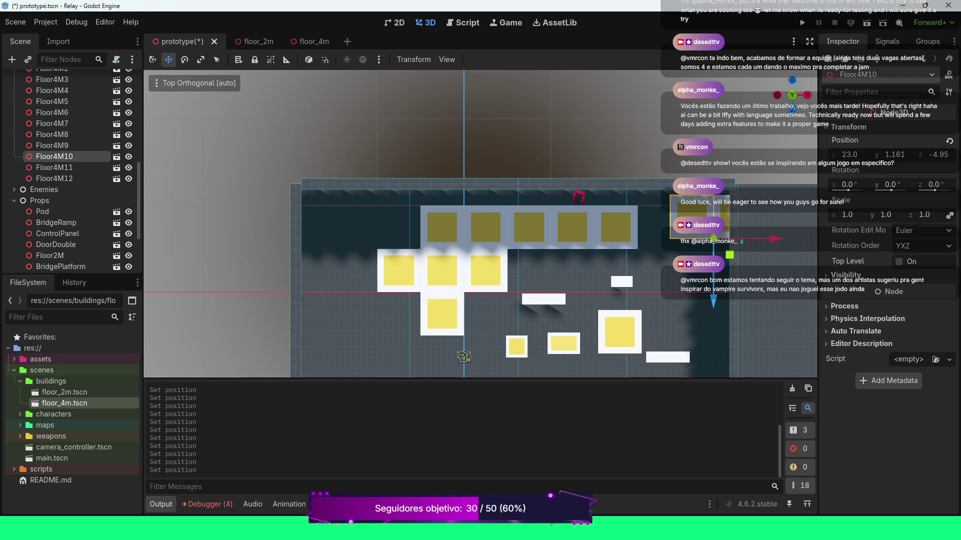
{"action": "left_click", "coordinate": [933, 155]}
{"action": "type", "text": "-"}
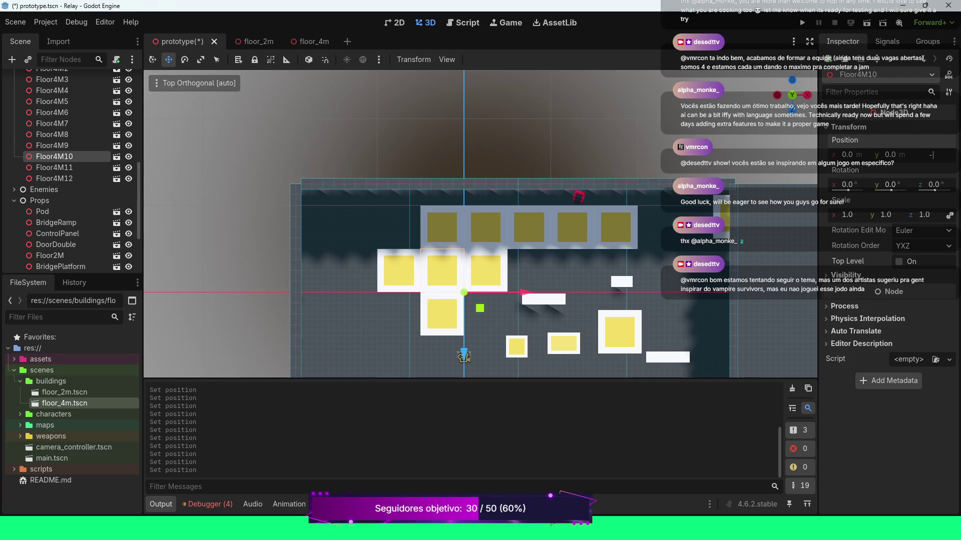
{"action": "type", "text": "4"}
{"action": "key", "text": "Return"}
{"action": "left_click", "coordinate": [890, 155]}
{"action": "type", "text": "1"}
{"action": "key", "text": "Return"}
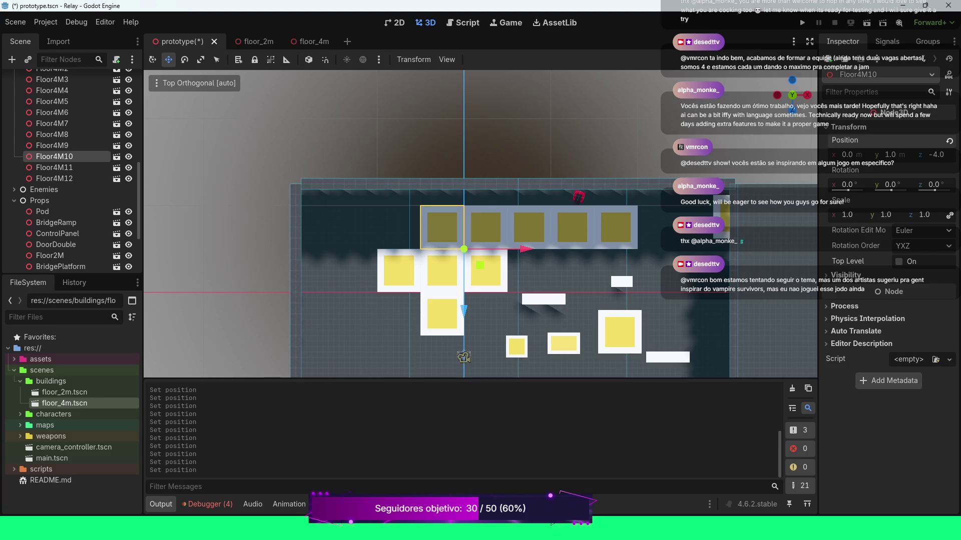
{"action": "left_click", "coordinate": [847, 155]}
{"action": "type", "text": "20"}
{"action": "key", "text": "Return"}
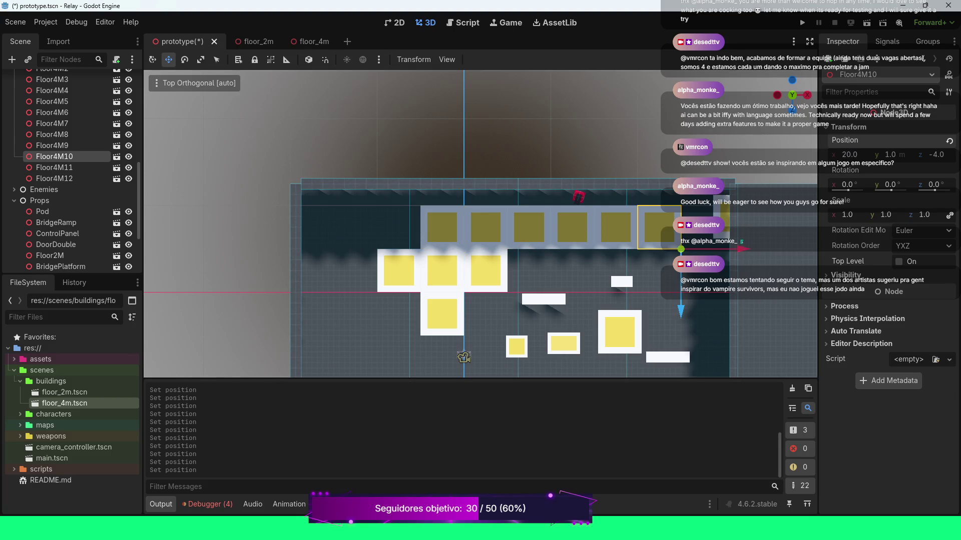
Place Floor4M11 at position 24, 1, -4.
{"action": "left_click", "coordinate": [54, 167]}
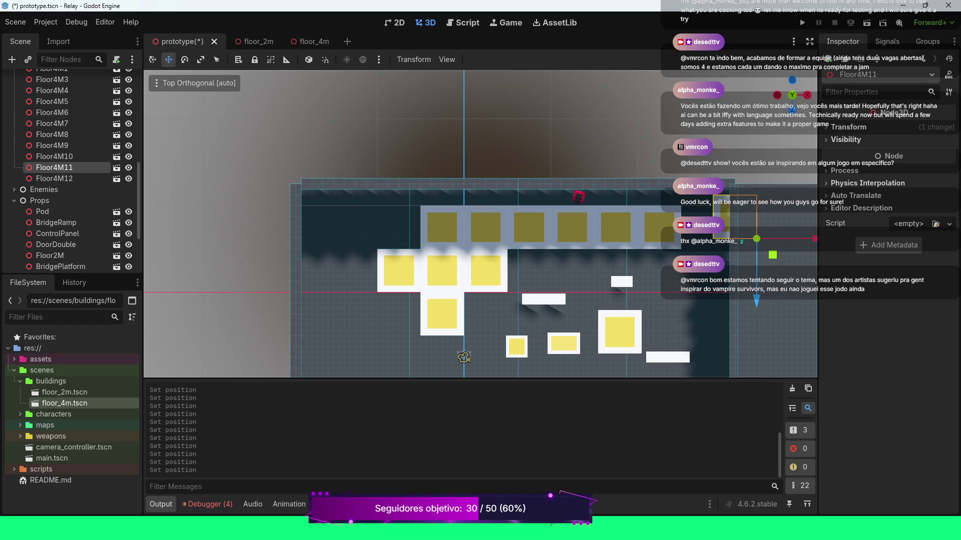
{"action": "left_click", "coordinate": [848, 126]}
{"action": "left_click", "coordinate": [949, 141]}
{"action": "left_click", "coordinate": [933, 155]}
{"action": "type", "text": "-4"}
{"action": "key", "text": "Return"}
{"action": "left_click", "coordinate": [889, 155]}
{"action": "type", "text": "1"}
{"action": "key", "text": "Return"}
{"action": "left_click", "coordinate": [849, 155]}
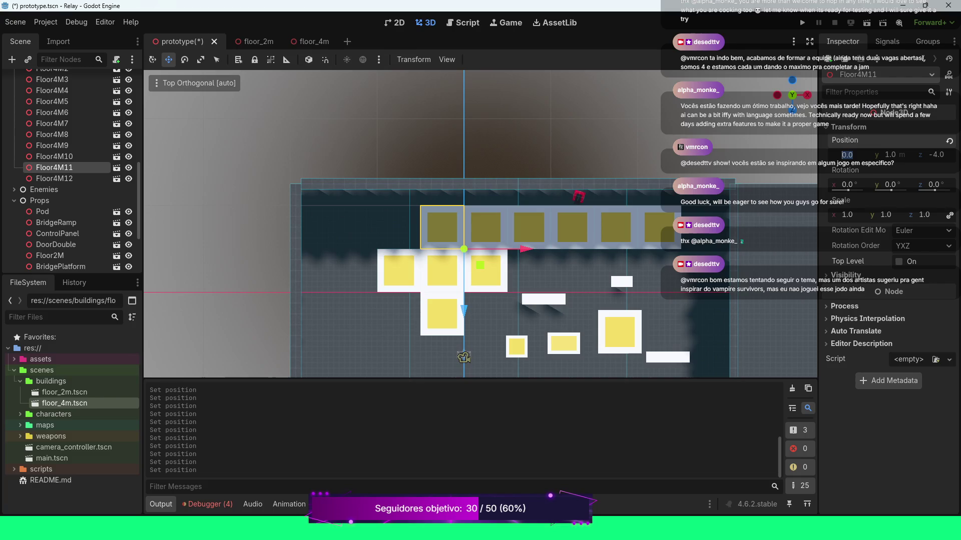
{"action": "type", "text": "24"}
{"action": "key", "text": "Return"}
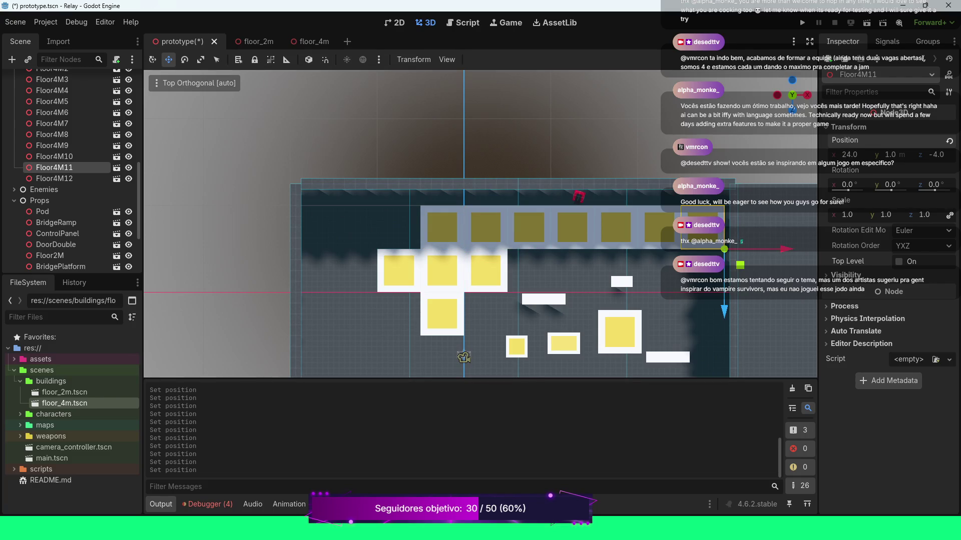
{"action": "scroll", "coordinate": [481, 223], "scroll_direction": "down", "scroll_amount": 2}
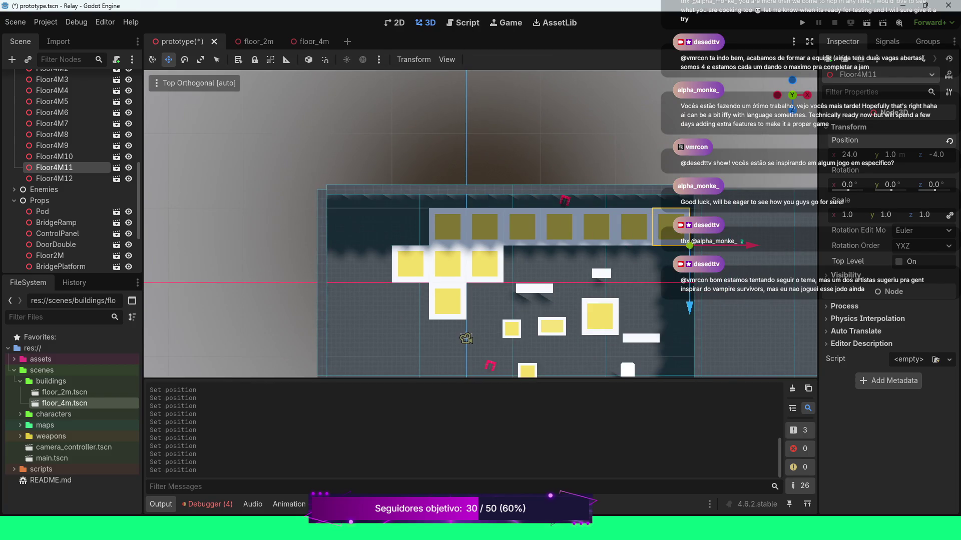
Orbit to a low perspective view of the level and save the scene.
{"action": "mouse_move", "coordinate": [457, 370]}
{"action": "left_mouse_down"}
{"action": "mouse_move", "coordinate": [457, 331]}
{"action": "mouse_move", "coordinate": [391, 376]}
{"action": "left_mouse_up"}
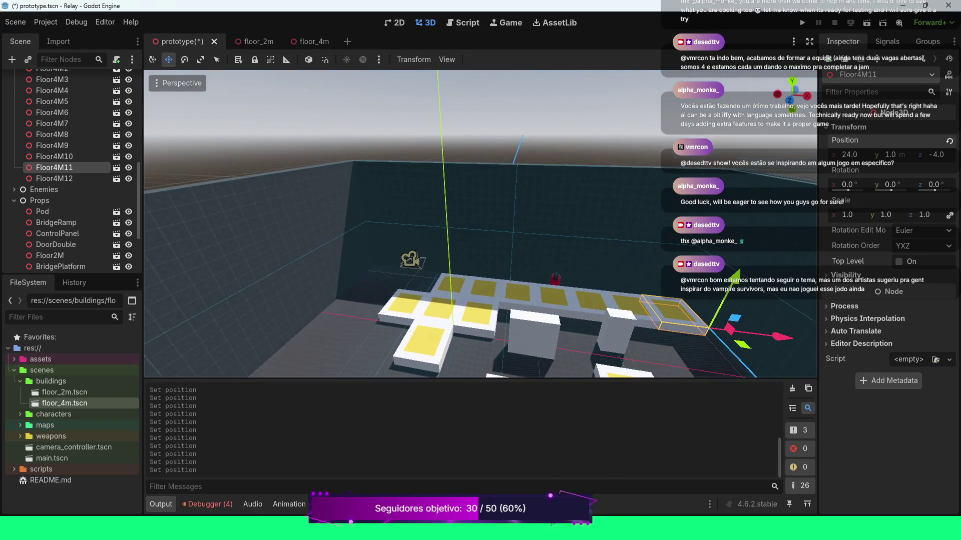
{"action": "scroll", "coordinate": [392, 376], "scroll_direction": "down", "scroll_amount": 3}
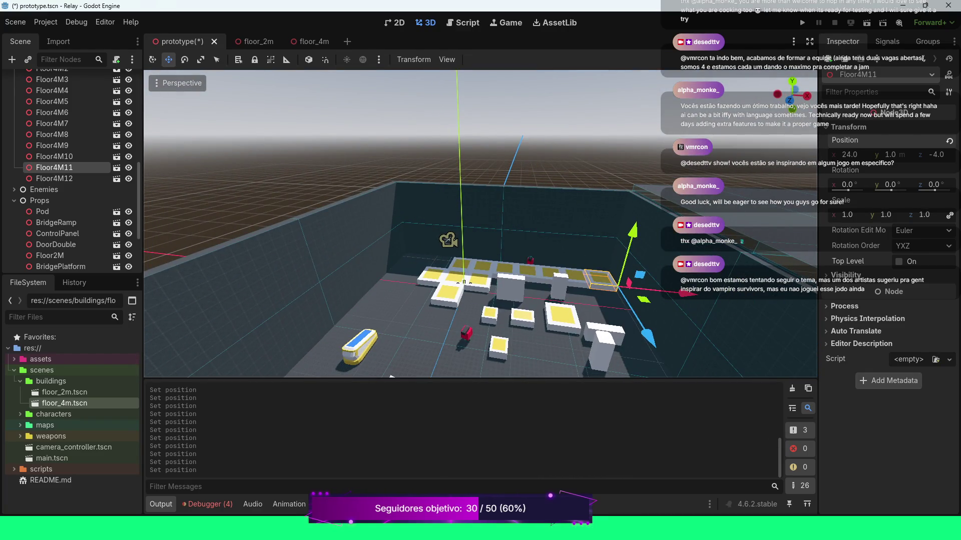
{"action": "key", "text": "ctrl+s"}
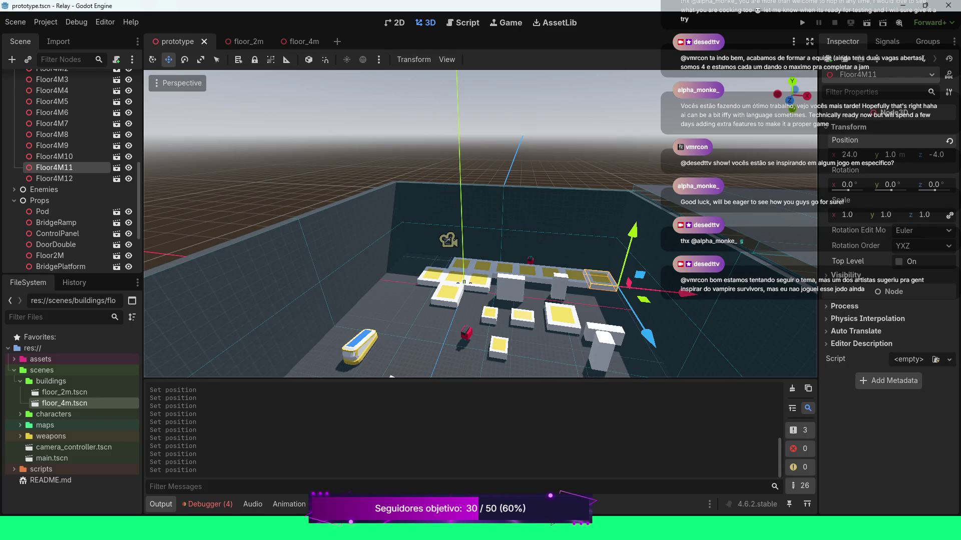
Raise the Pod prop to about 5.5 m and pull it along Z beside the platforms.
{"action": "left_click", "coordinate": [358, 346]}
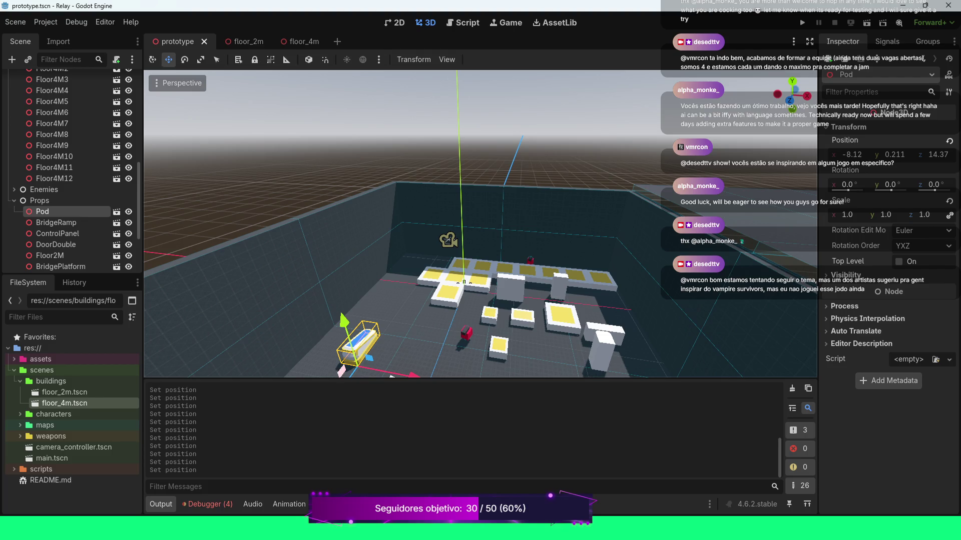
{"action": "left_click_drag", "start_coordinate": [344, 322], "coordinate": [331, 276]}
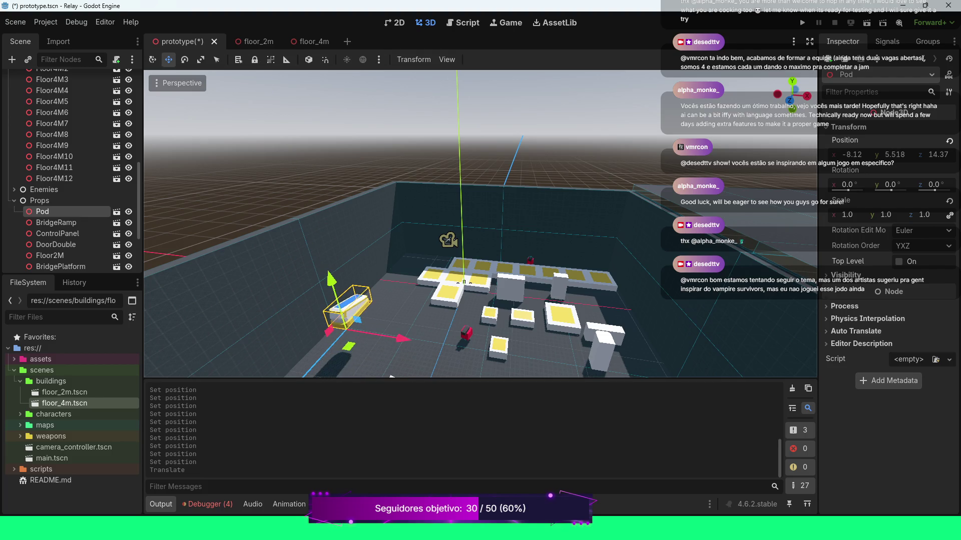
{"action": "scroll", "coordinate": [480, 224], "scroll_direction": "down", "scroll_amount": 3}
{"action": "left_click_drag", "start_coordinate": [356, 340], "coordinate": [402, 285]}
{"action": "scroll", "coordinate": [401, 286], "scroll_direction": "up", "scroll_amount": 5}
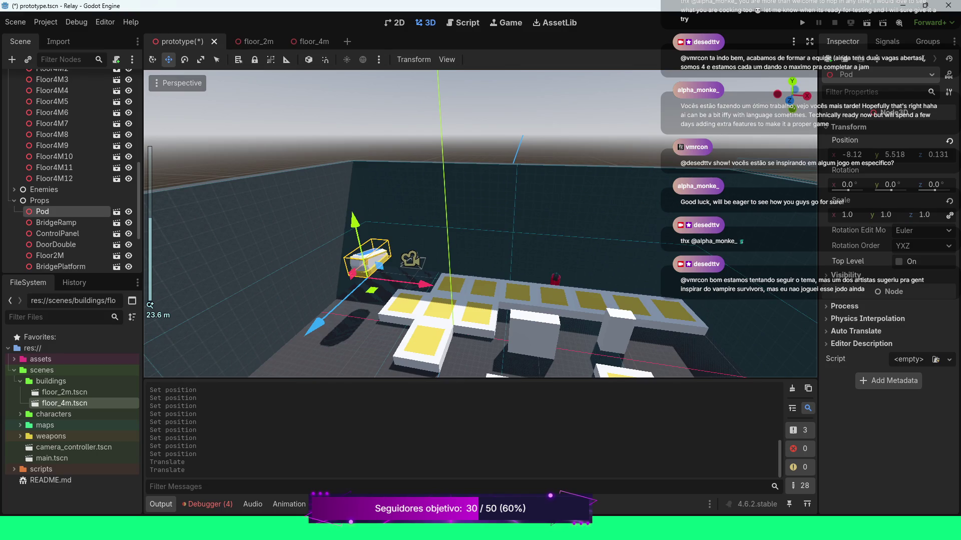
{"action": "key", "text": "r"}
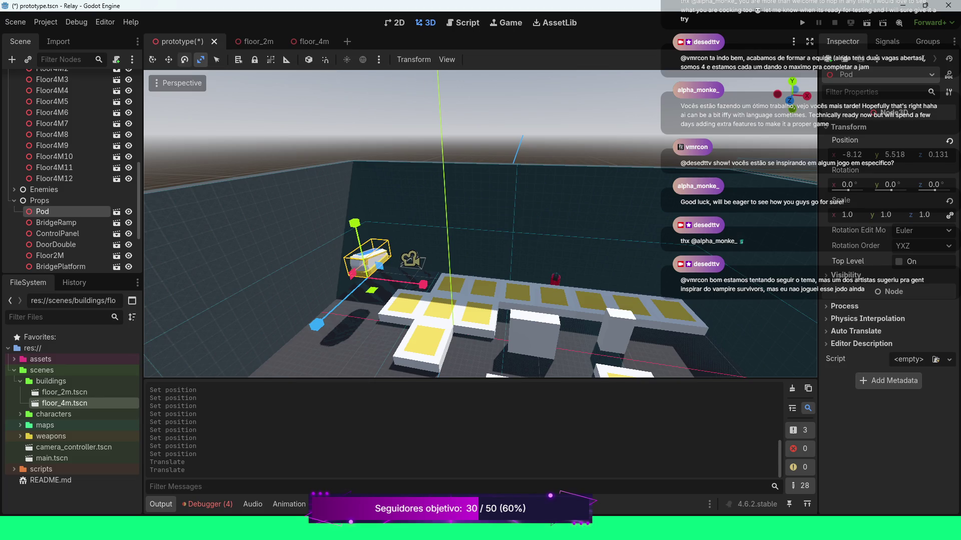
{"action": "left_click", "coordinate": [184, 59]}
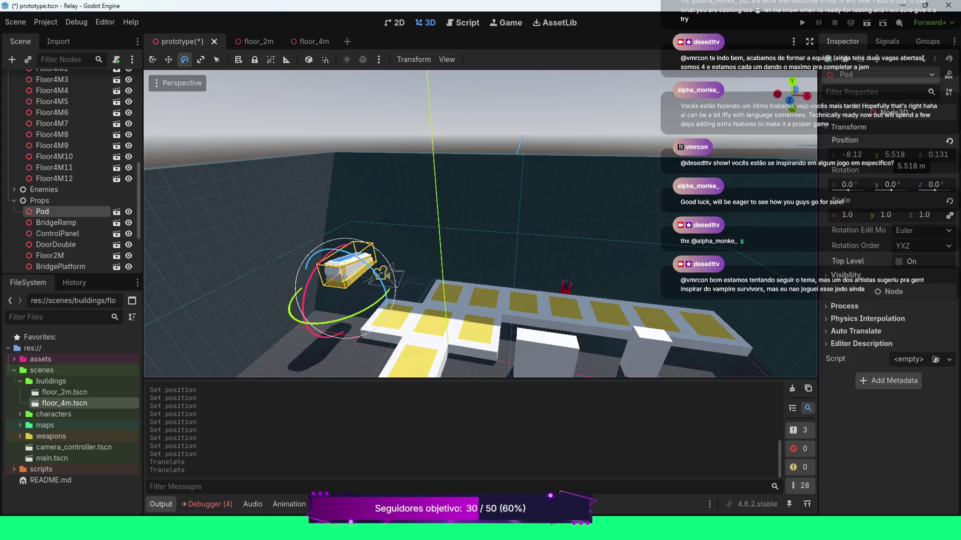
Set the Pod's z position to 0 and turn it 180° on Y.
{"action": "left_click", "coordinate": [937, 155]}
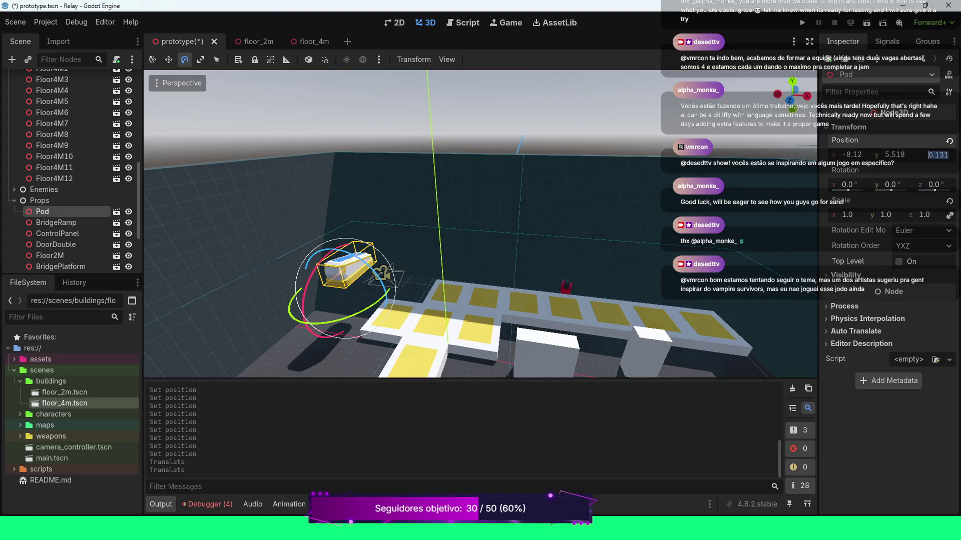
{"action": "type", "text": "0"}
{"action": "key", "text": "Return"}
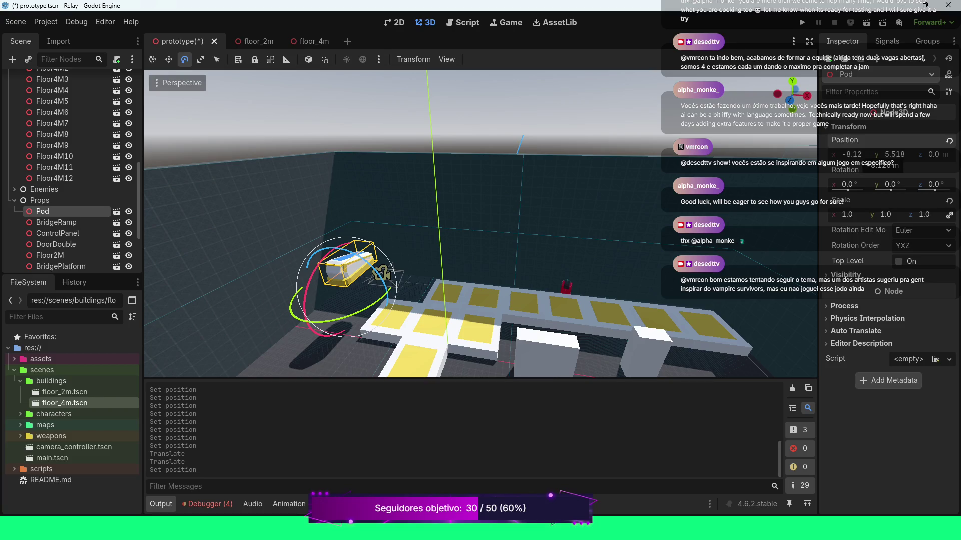
{"action": "left_click", "coordinate": [894, 155]}
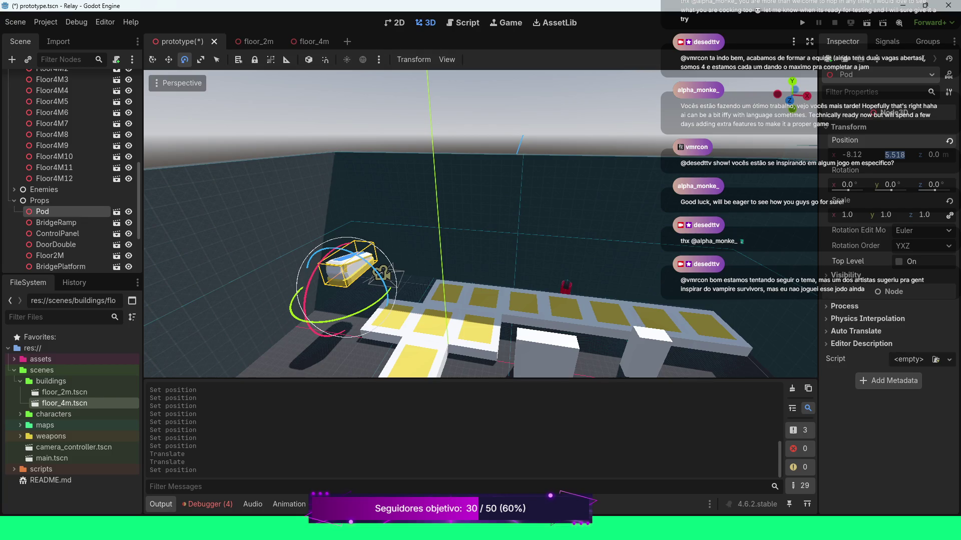
{"action": "left_click_drag", "start_coordinate": [889, 185], "coordinate": [881, 190]}
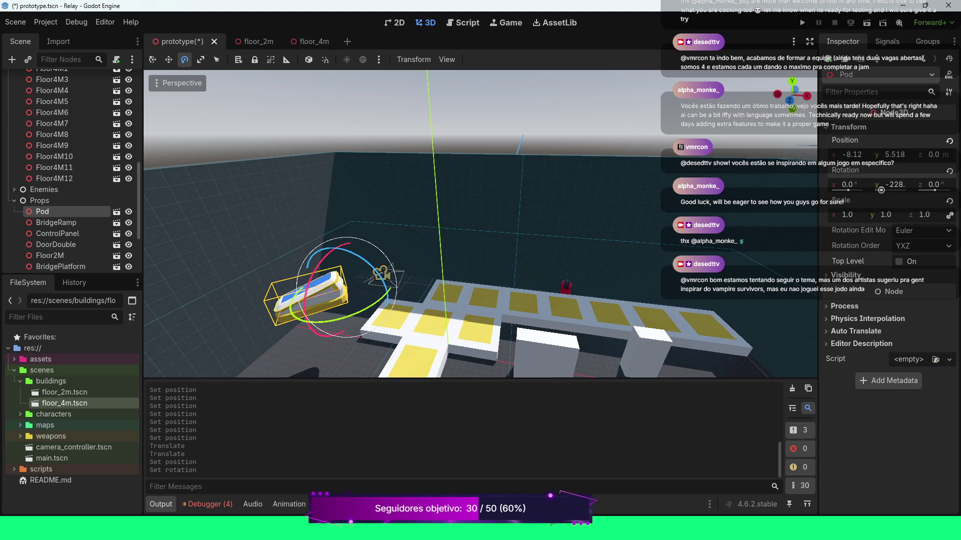
{"action": "left_click", "coordinate": [881, 190]}
{"action": "type", "text": "90"}
{"action": "key", "text": "Return"}
{"action": "left_click", "coordinate": [892, 185]}
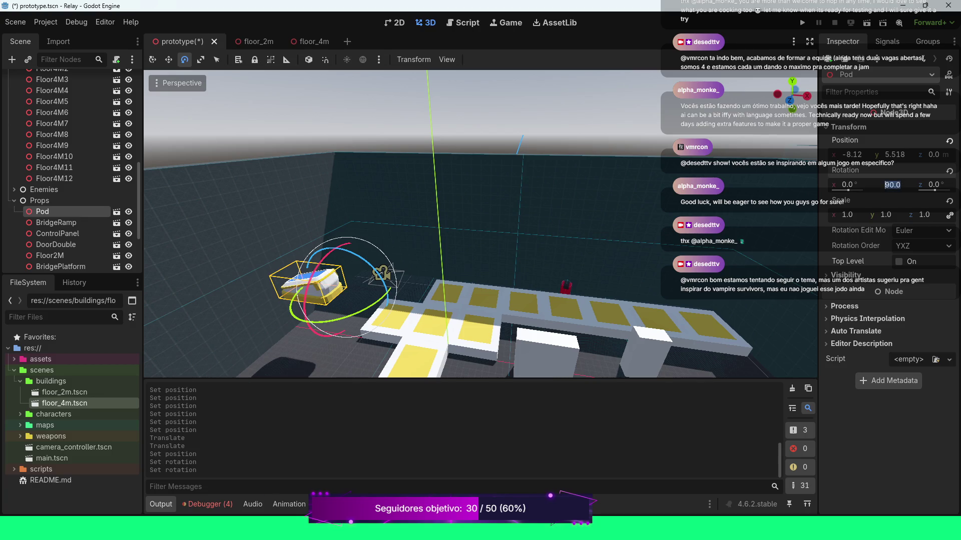
{"action": "type", "text": "180"}
{"action": "key", "text": "Return"}
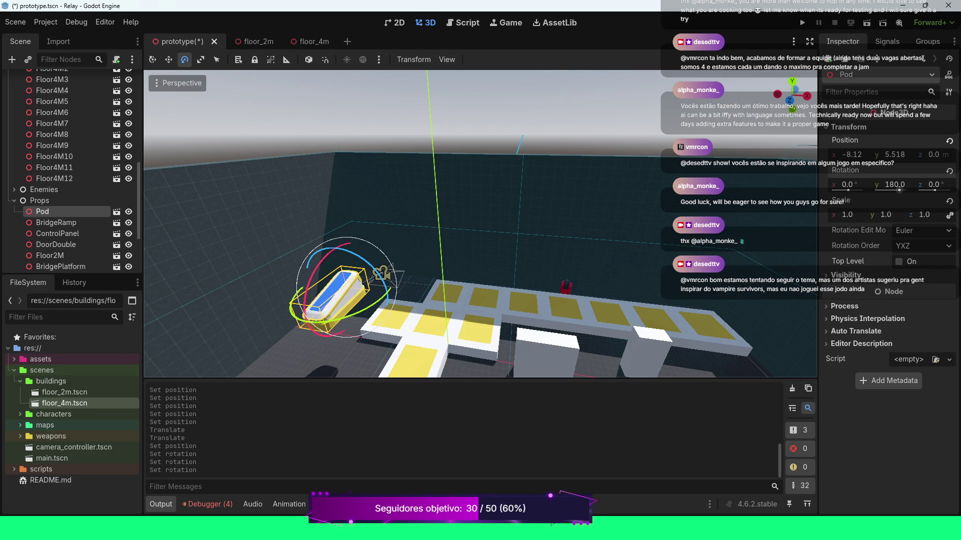
Tilt the Pod on X, settling on -50° after trying -45 and -90.
{"action": "mouse_move", "coordinate": [299, 300]}
{"action": "left_mouse_down"}
{"action": "mouse_move", "coordinate": [303, 307]}
{"action": "mouse_move", "coordinate": [307, 296]}
{"action": "left_mouse_up"}
{"action": "left_click", "coordinate": [851, 184]}
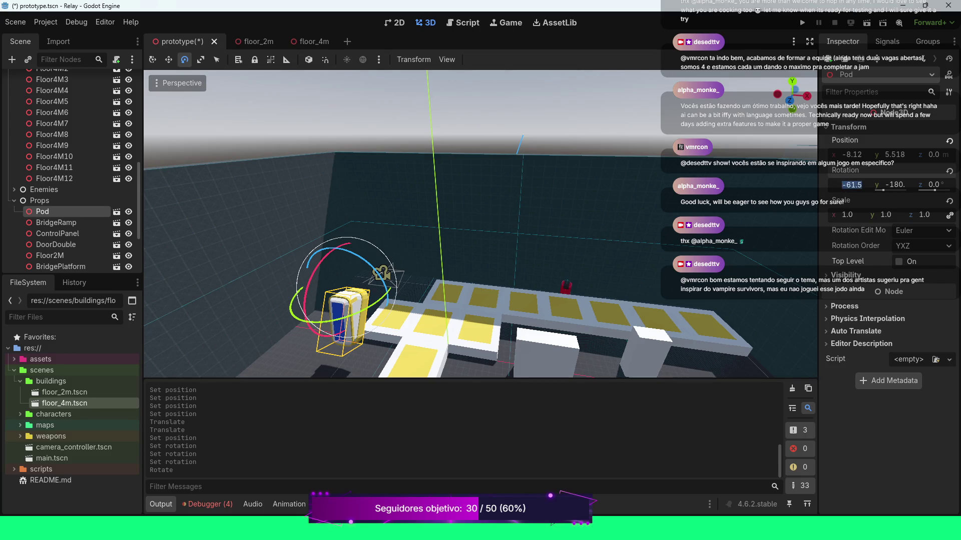
{"action": "type", "text": "-45"}
{"action": "key", "text": "Return"}
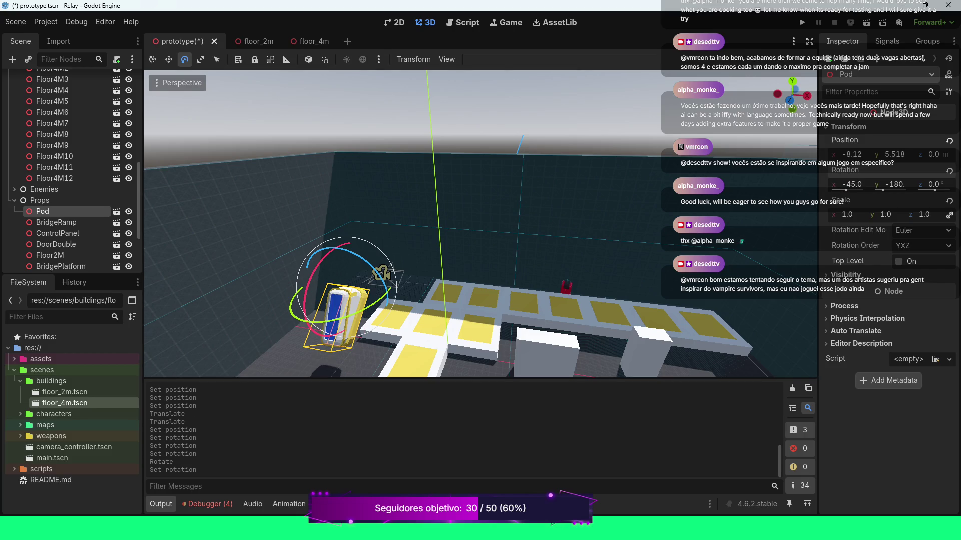
{"action": "left_click", "coordinate": [851, 185]}
{"action": "type", "text": "-90"}
{"action": "key", "text": "Return"}
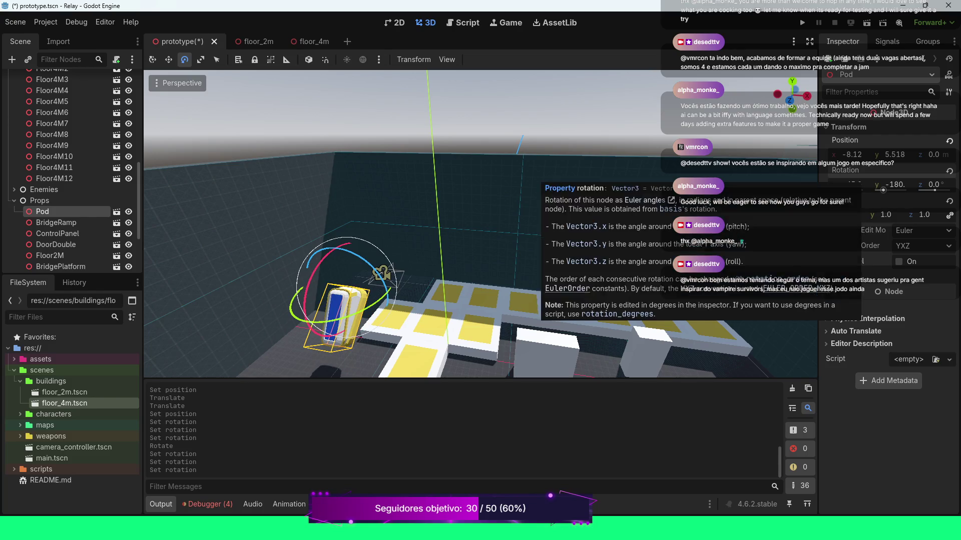
{"action": "left_click", "coordinate": [895, 184]}
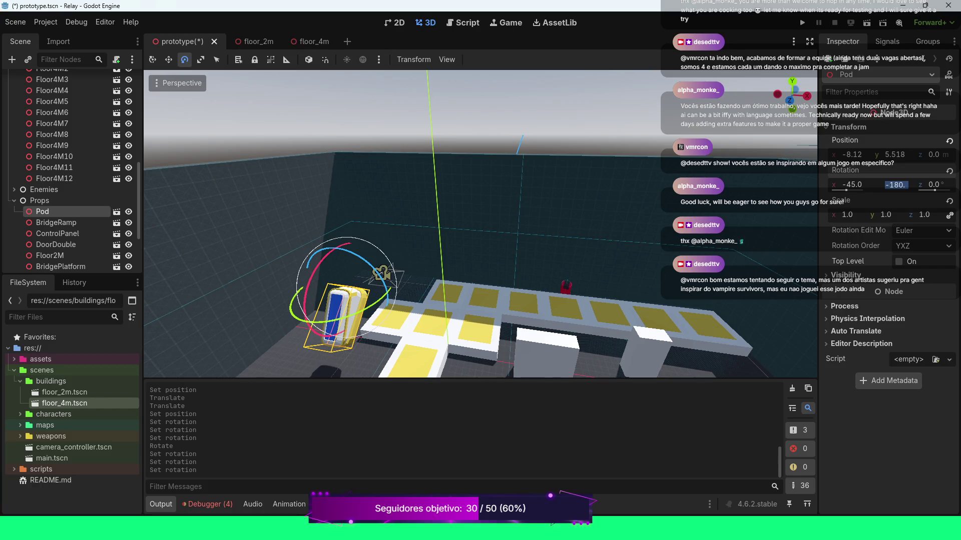
{"action": "left_click", "coordinate": [851, 184]}
{"action": "type", "text": "-"}
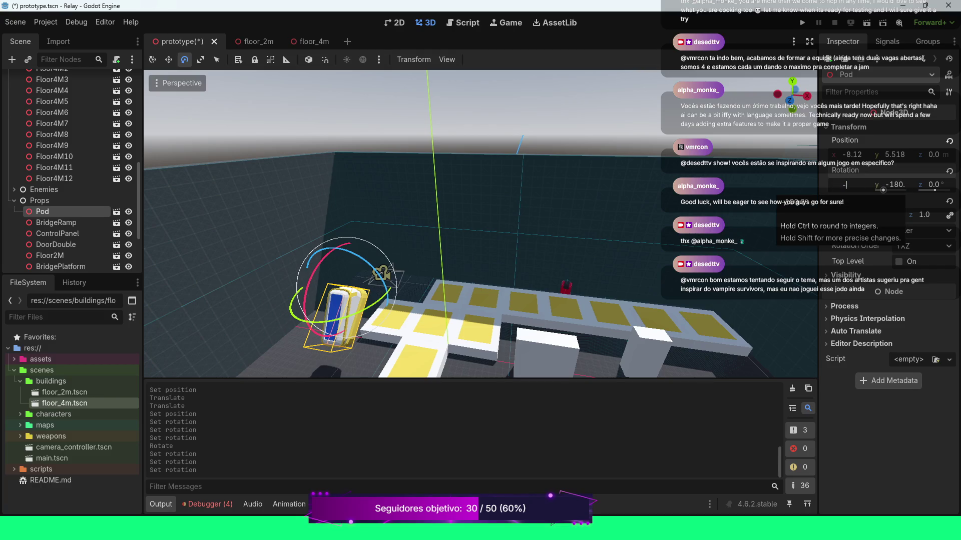
{"action": "type", "text": "50"}
{"action": "key", "text": "Return"}
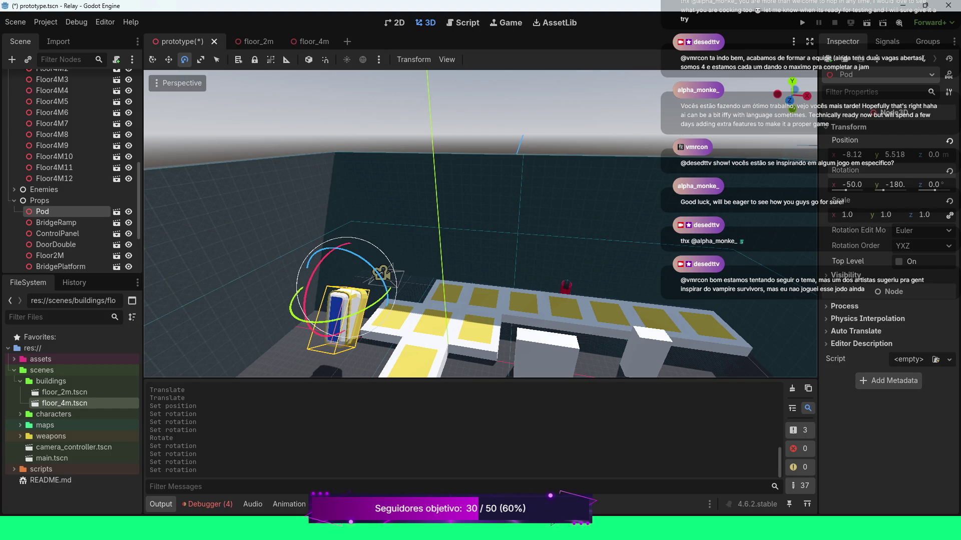
{"action": "left_click", "coordinate": [169, 60]}
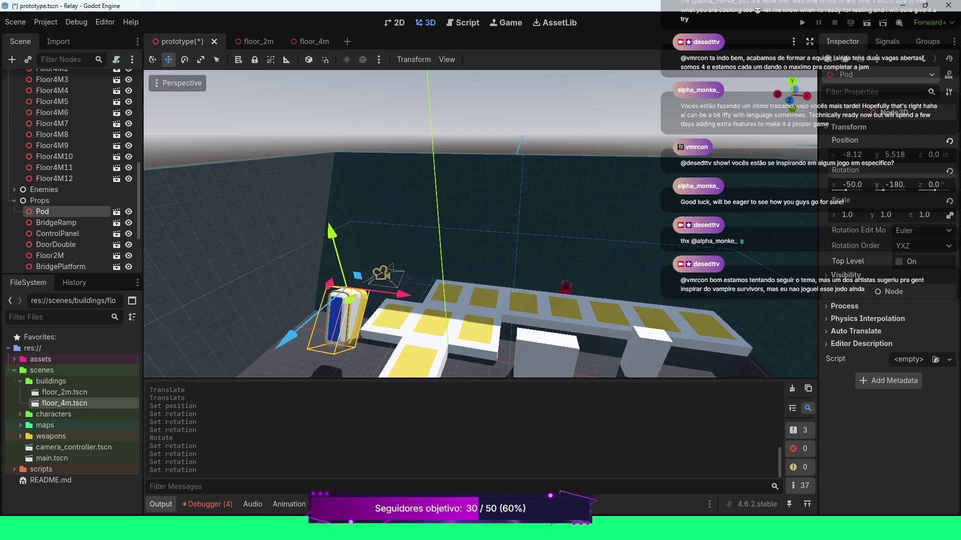
Drag the Pod along X and Z toward the long platform row.
{"action": "mouse_move", "coordinate": [400, 295]}
{"action": "left_mouse_down"}
{"action": "mouse_move", "coordinate": [495, 261]}
{"action": "mouse_move", "coordinate": [517, 272]}
{"action": "left_mouse_up"}
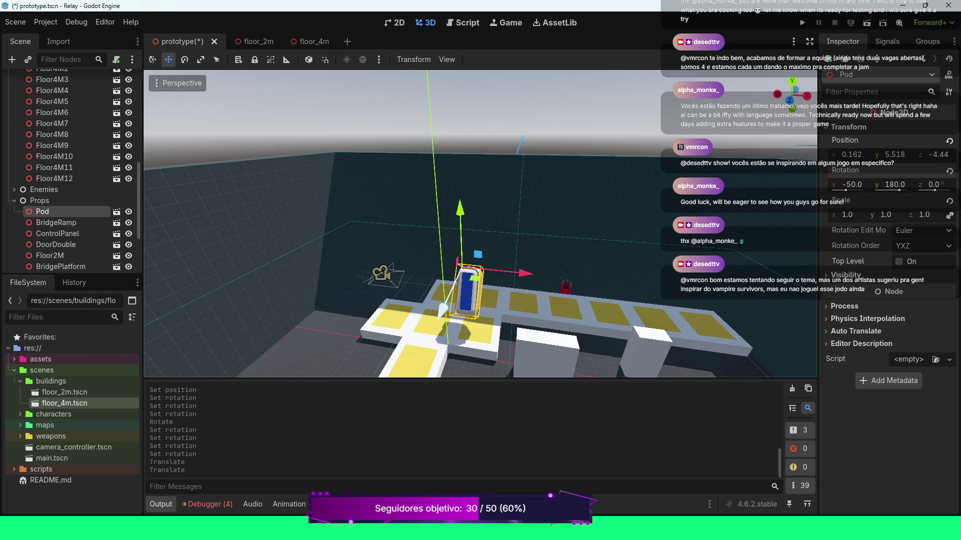
{"action": "left_click_drag", "start_coordinate": [438, 309], "coordinate": [450, 292]}
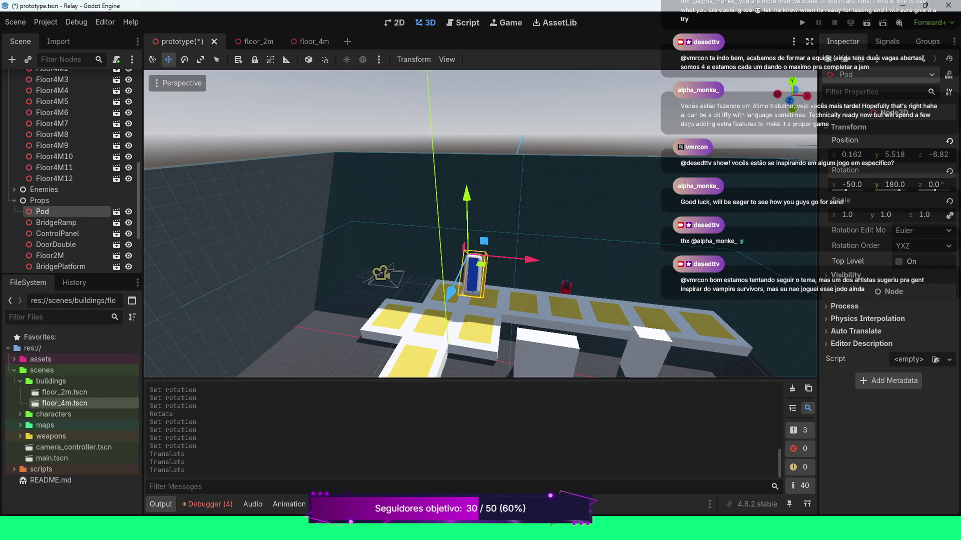
{"action": "scroll", "coordinate": [480, 223], "scroll_direction": "up", "scroll_amount": 5}
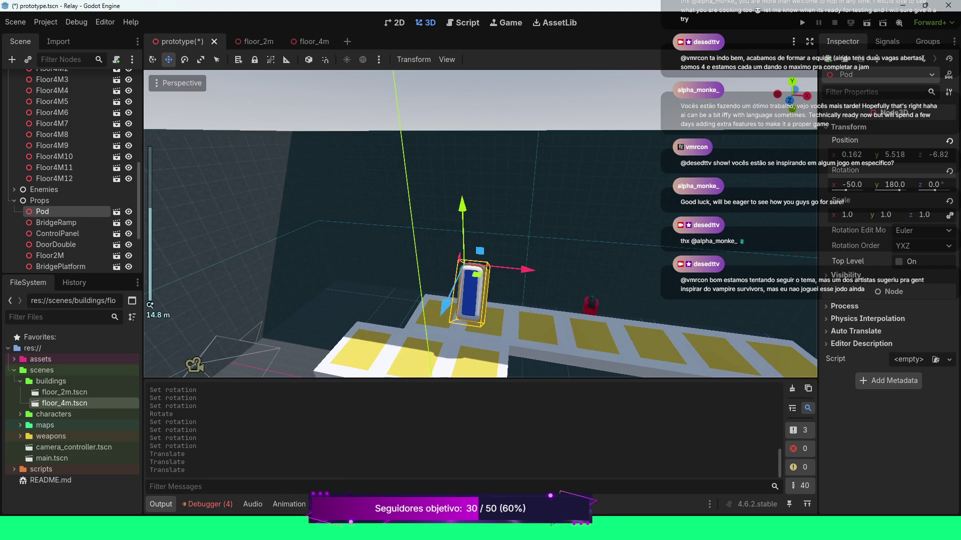
{"action": "left_click_drag", "start_coordinate": [481, 223], "coordinate": [390, 220]}
{"action": "left_click_drag", "start_coordinate": [172, 277], "coordinate": [185, 273]}
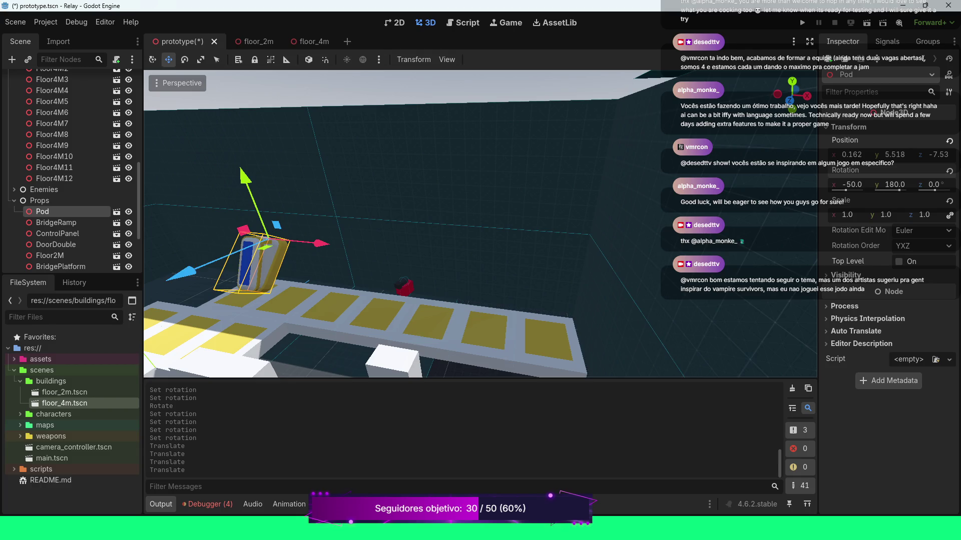
{"action": "scroll", "coordinate": [380, 225], "scroll_direction": "up", "scroll_amount": 3}
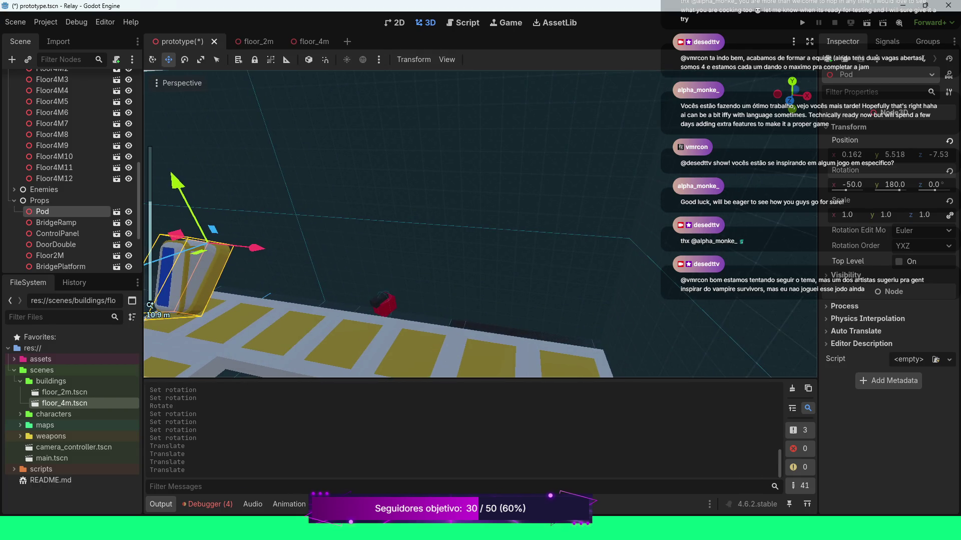
{"action": "left_click_drag", "start_coordinate": [380, 225], "coordinate": [526, 195]}
{"action": "scroll", "coordinate": [510, 198], "scroll_direction": "down", "scroll_amount": 2}
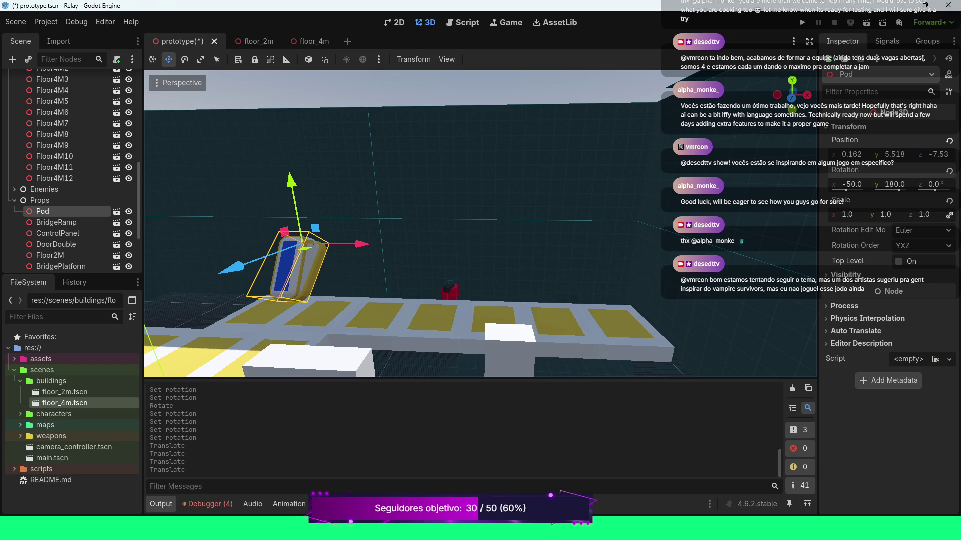
Raise the Pod's Position y step by step to 4.
{"action": "left_click", "coordinate": [889, 155]}
{"action": "type", "text": "2"}
{"action": "key", "text": "Return"}
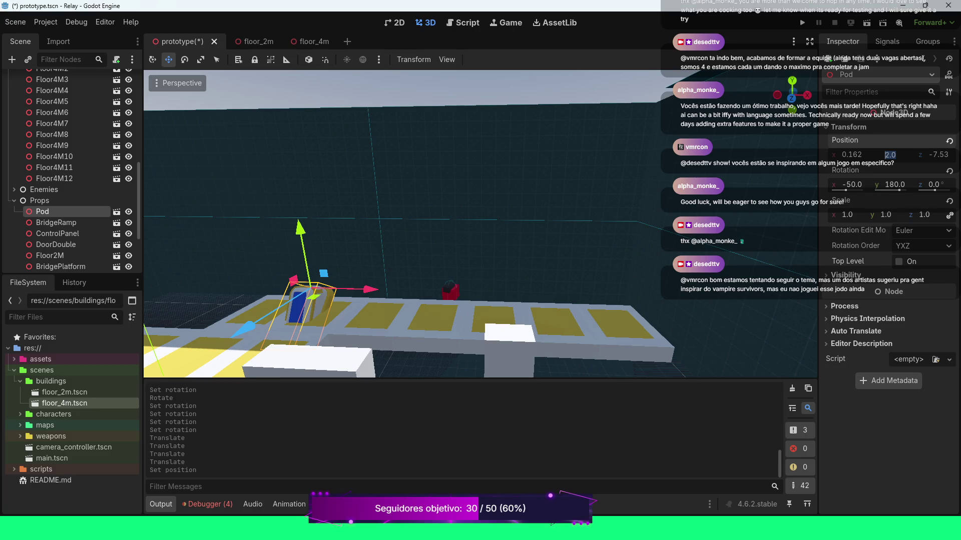
{"action": "left_click", "coordinate": [889, 155]}
{"action": "type", "text": "3"}
{"action": "key", "text": "Return"}
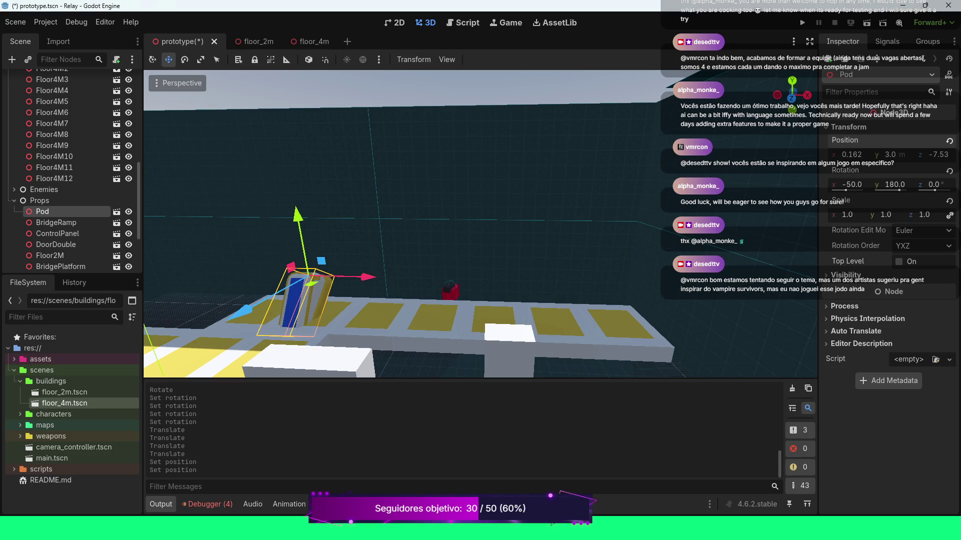
{"action": "left_click", "coordinate": [889, 154]}
{"action": "type", "text": "4"}
{"action": "key", "text": "Return"}
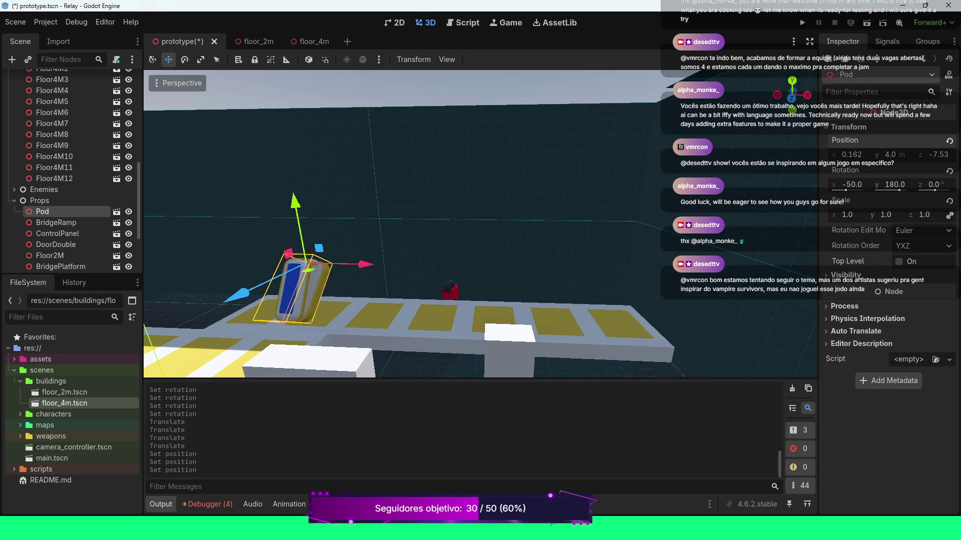
Push the Pod further back along Z and tilt it to -60° on X.
{"action": "scroll", "coordinate": [480, 223], "scroll_direction": "up", "scroll_amount": 10}
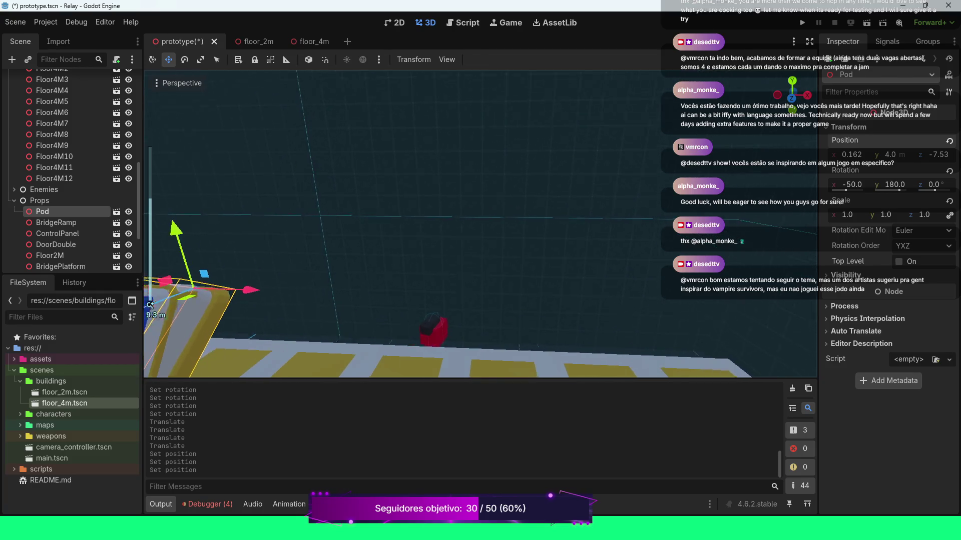
{"action": "scroll", "coordinate": [480, 224], "scroll_direction": "down", "scroll_amount": 5}
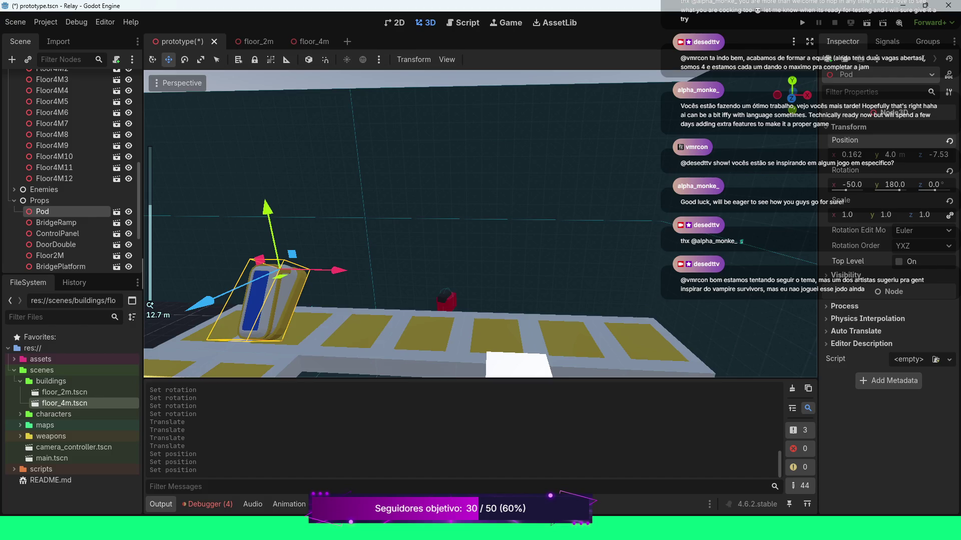
{"action": "left_click_drag", "start_coordinate": [480, 224], "coordinate": [395, 203]}
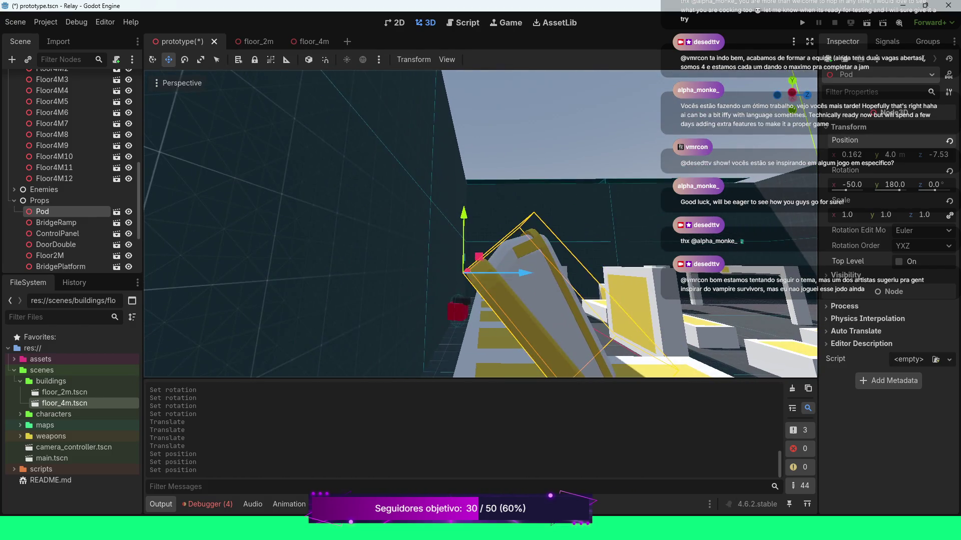
{"action": "scroll", "coordinate": [681, 118], "scroll_direction": "down", "scroll_amount": 5}
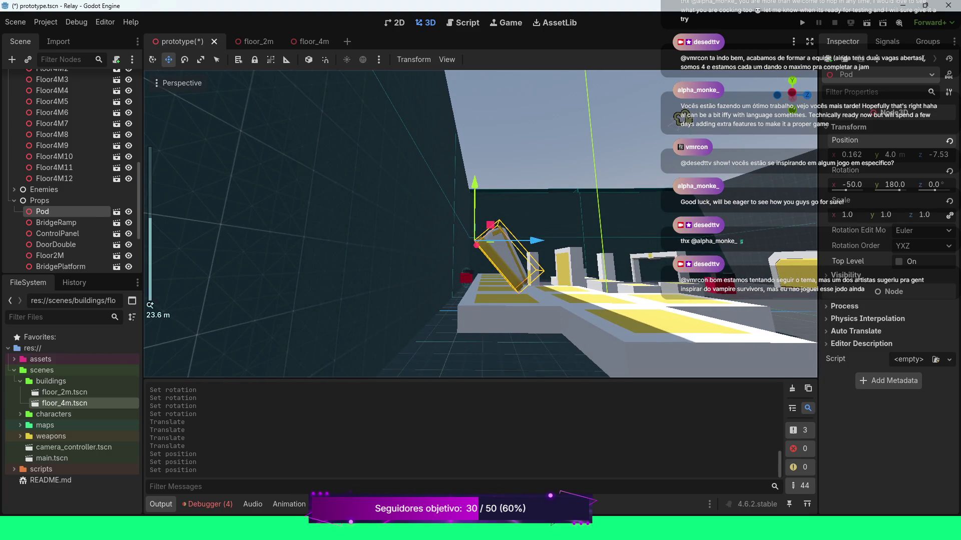
{"action": "mouse_move", "coordinate": [536, 241]}
{"action": "left_mouse_down"}
{"action": "mouse_move", "coordinate": [495, 241]}
{"action": "mouse_move", "coordinate": [511, 240]}
{"action": "mouse_move", "coordinate": [506, 220]}
{"action": "mouse_move", "coordinate": [550, 213]}
{"action": "left_mouse_up"}
{"action": "scroll", "coordinate": [505, 242], "scroll_direction": "down", "scroll_amount": 5}
{"action": "scroll", "coordinate": [506, 242], "scroll_direction": "up", "scroll_amount": 5}
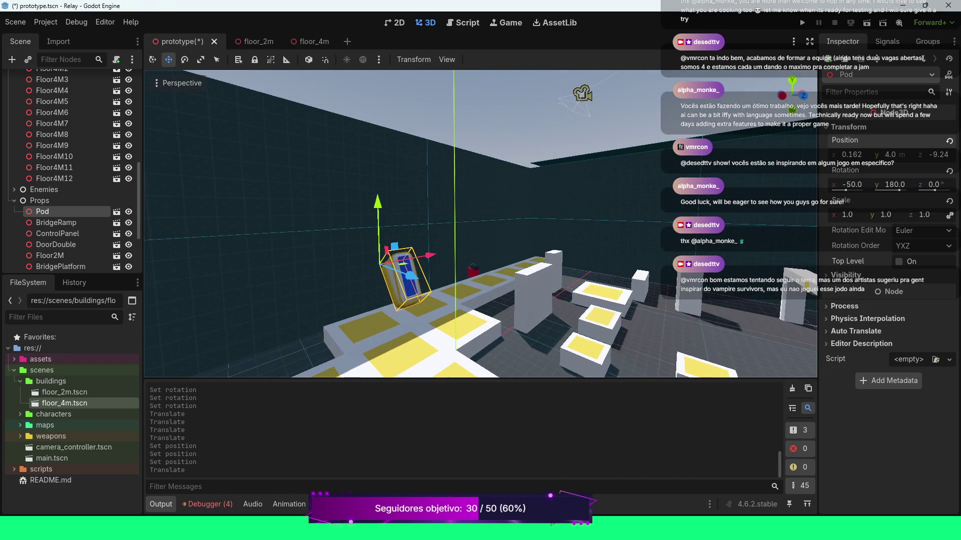
{"action": "left_click", "coordinate": [851, 184]}
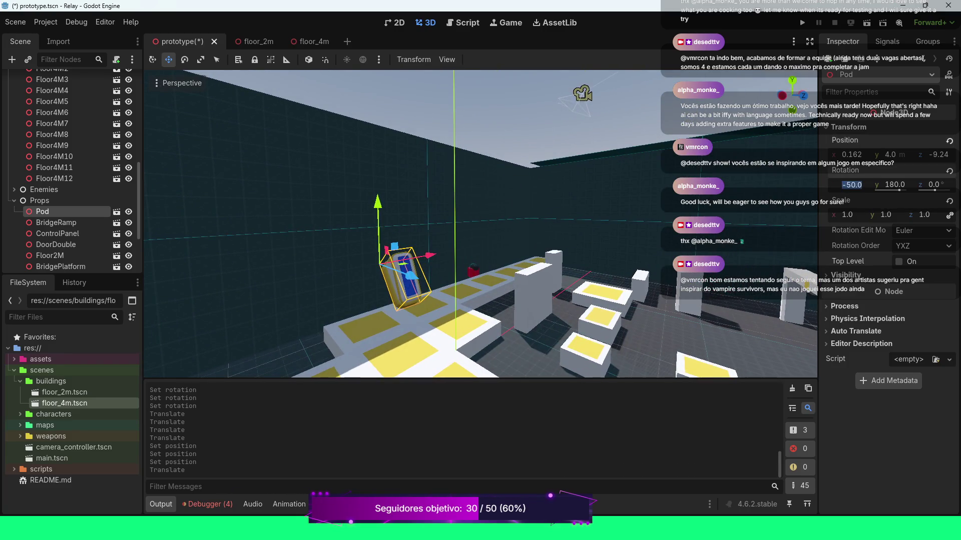
{"action": "type", "text": "-60"}
{"action": "key", "text": "Return"}
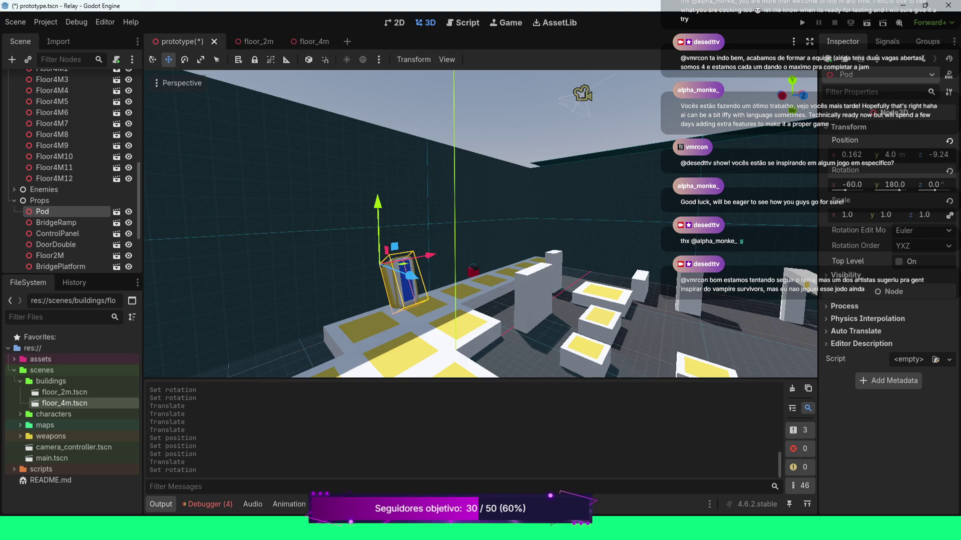
{"action": "mouse_move", "coordinate": [408, 272]}
{"action": "left_mouse_down"}
{"action": "mouse_move", "coordinate": [451, 265]}
{"action": "mouse_move", "coordinate": [631, 119]}
{"action": "left_mouse_up"}
Delete the Wall4M wall and the WallTall2M pillar, confirming each deletion.
{"action": "scroll", "coordinate": [632, 119], "scroll_direction": "up", "scroll_amount": 2}
{"action": "scroll", "coordinate": [631, 119], "scroll_direction": "up", "scroll_amount": 4}
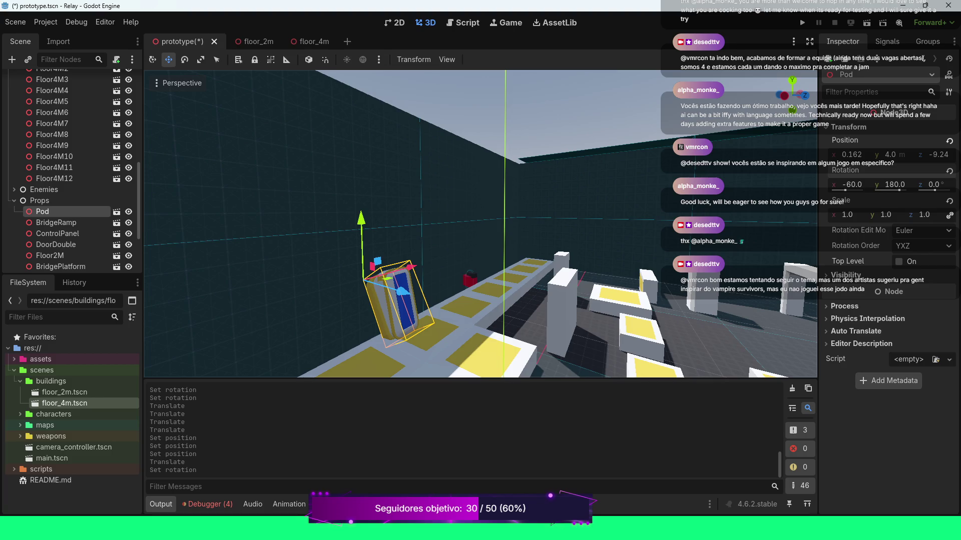
{"action": "key", "text": "d"}
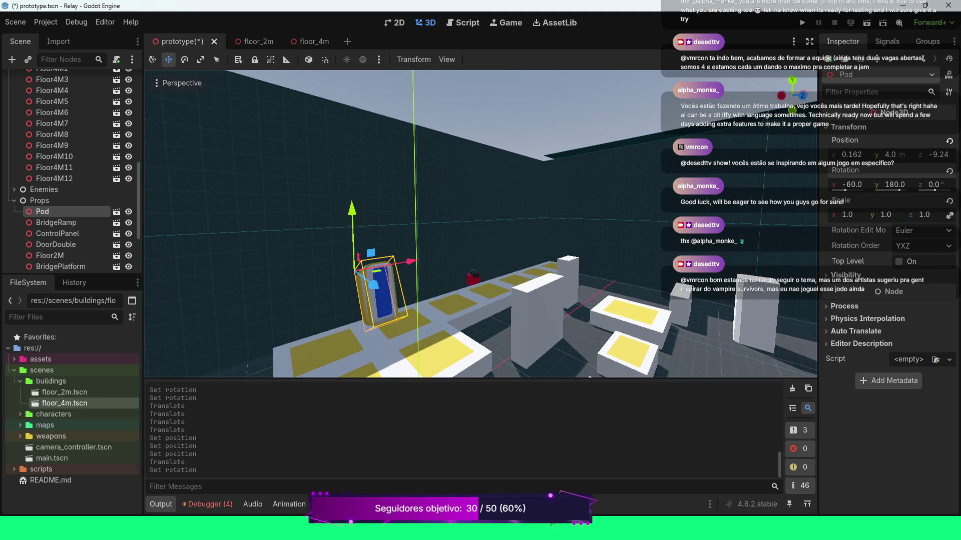
{"action": "scroll", "coordinate": [480, 224], "scroll_direction": "down", "scroll_amount": 2}
{"action": "left_click", "coordinate": [525, 300]}
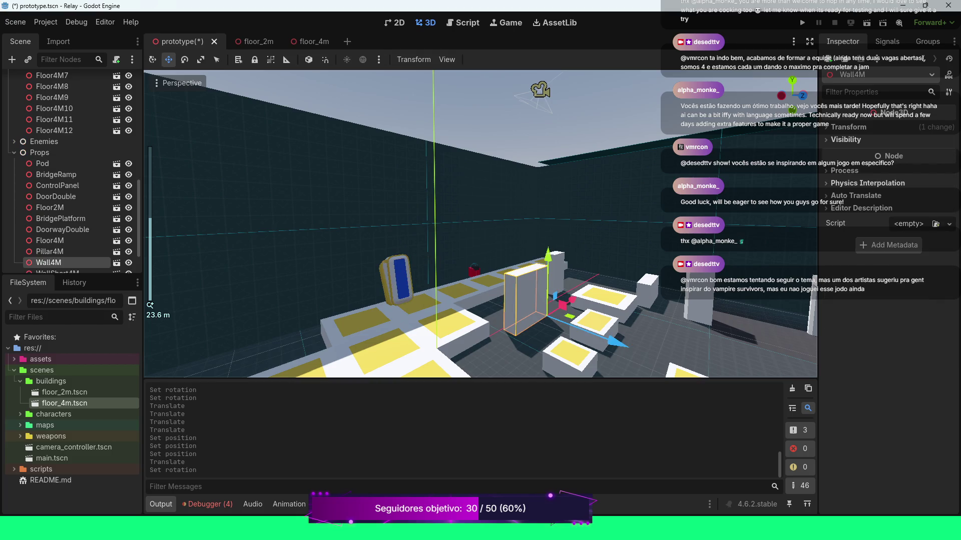
{"action": "key", "text": "Delete"}
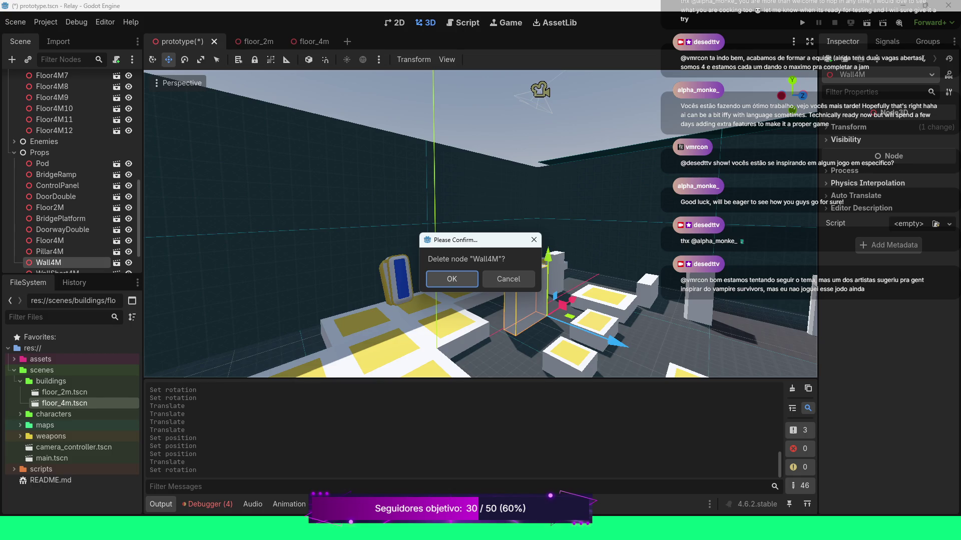
{"action": "key", "text": "Return"}
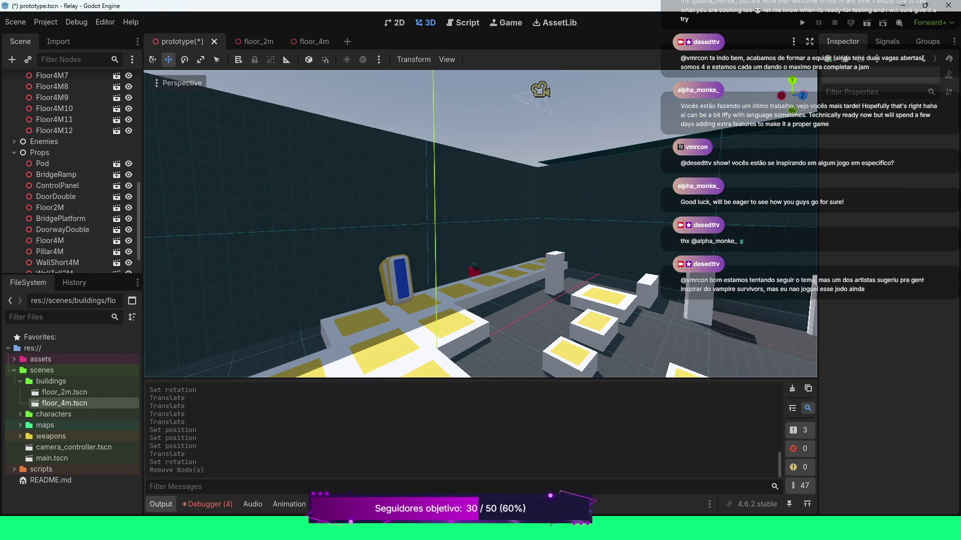
{"action": "left_click", "coordinate": [553, 273]}
{"action": "key", "text": "Delete"}
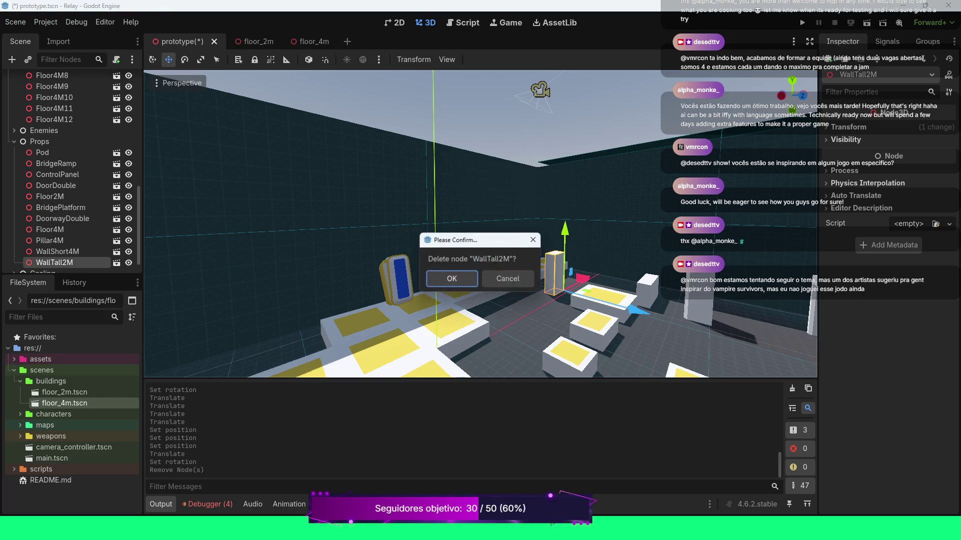
{"action": "key", "text": "Return"}
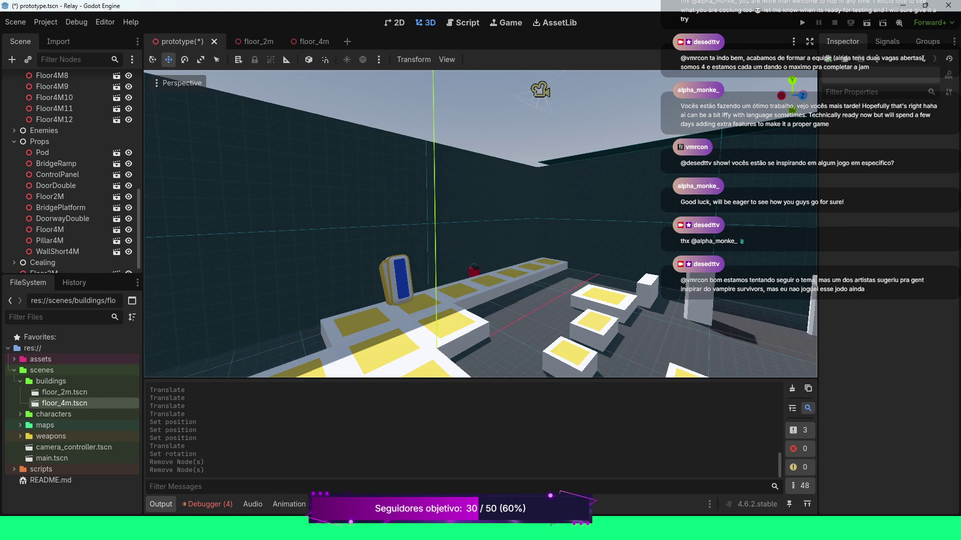
{"action": "scroll", "coordinate": [480, 223], "scroll_direction": "down", "scroll_amount": 3}
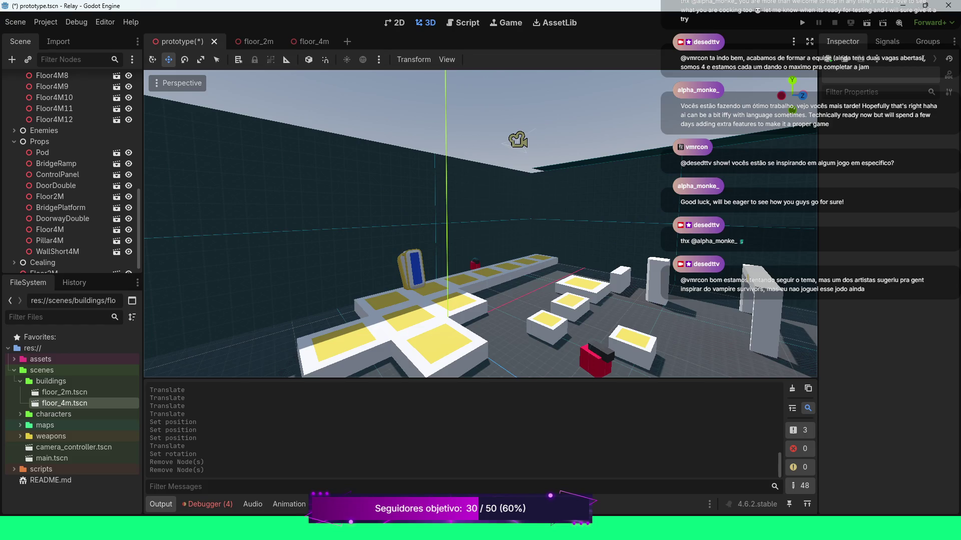
Select the Floor4M12 tile and slide it along Z and X toward the wall centre.
{"action": "key", "text": "w"}
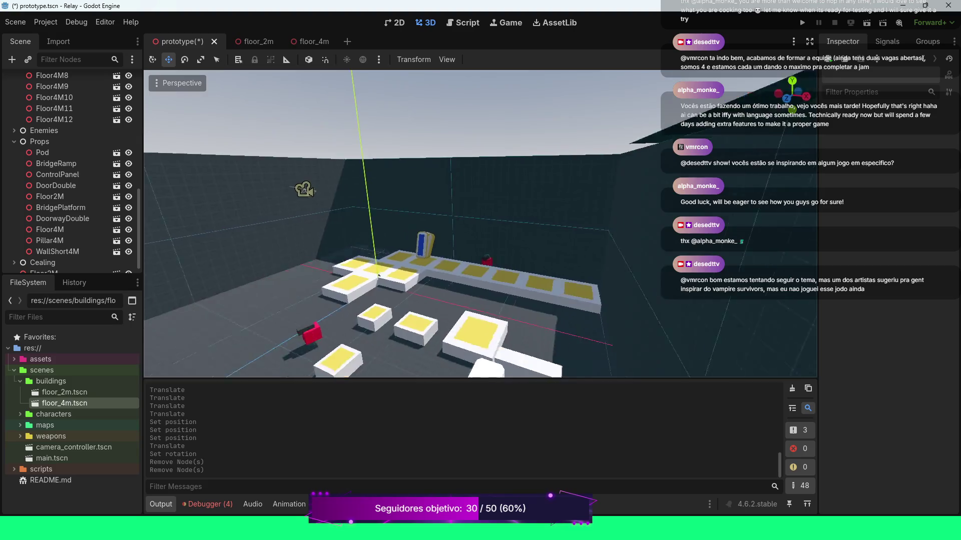
{"action": "key", "text": "s"}
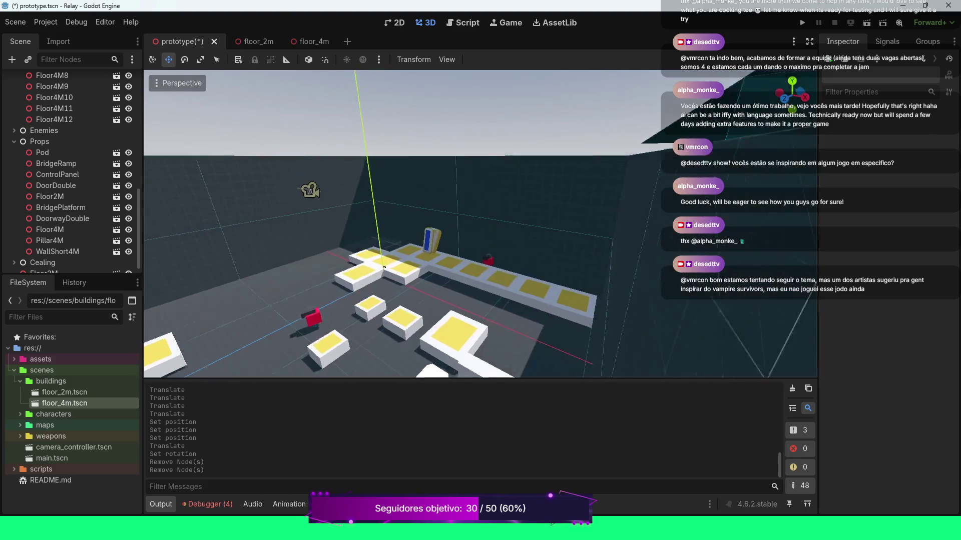
{"action": "key", "text": "w"}
{"action": "key", "text": "s"}
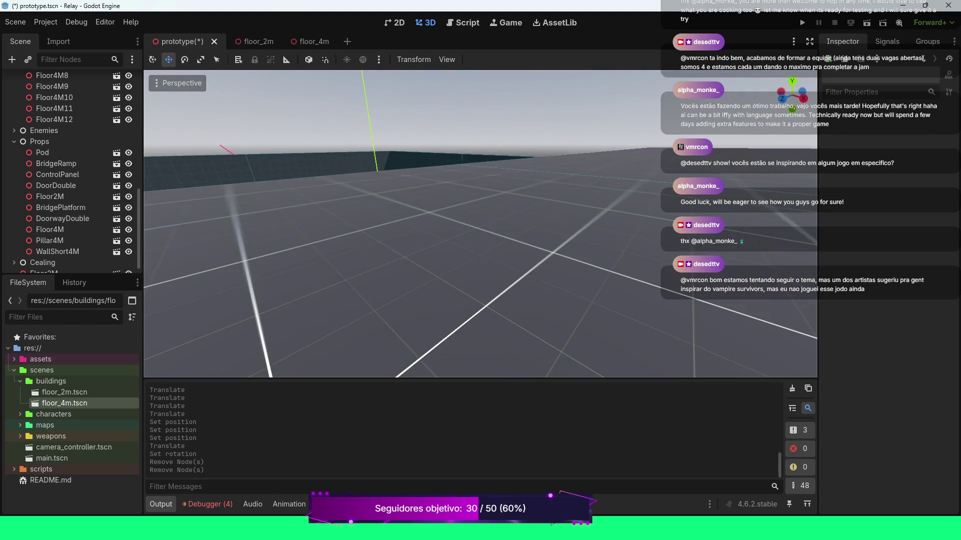
{"action": "key", "text": "w"}
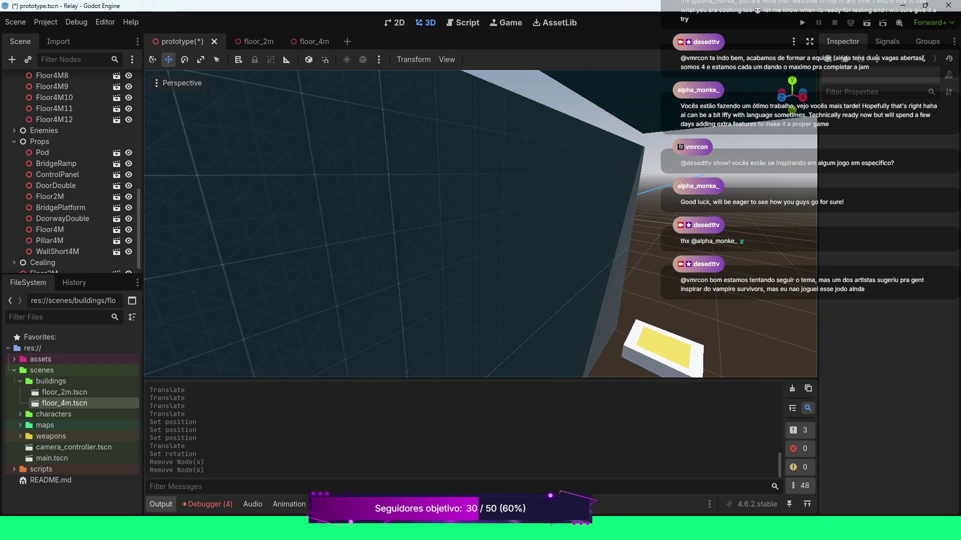
{"action": "left_click", "coordinate": [663, 350]}
{"action": "scroll", "coordinate": [663, 350], "scroll_direction": "down", "scroll_amount": 3}
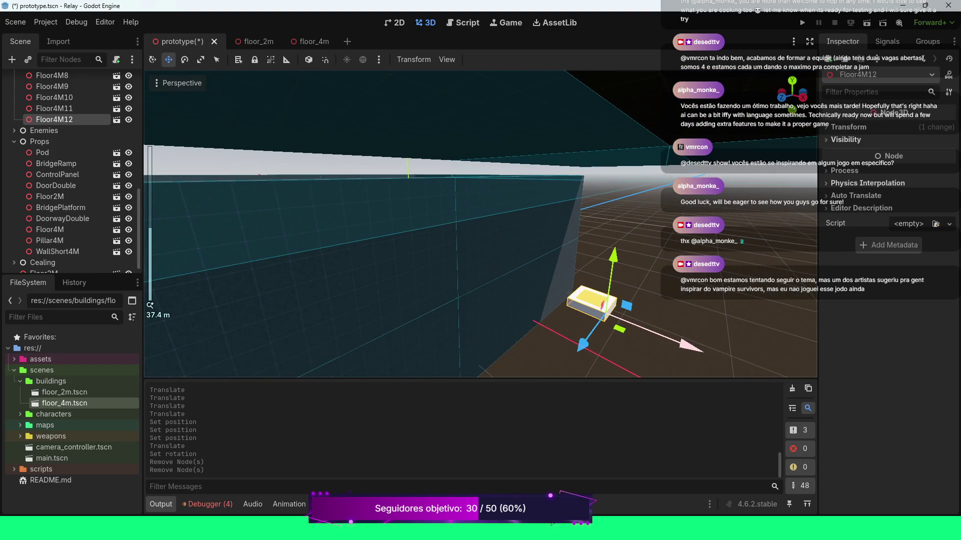
{"action": "left_click_drag", "start_coordinate": [582, 345], "coordinate": [565, 369]}
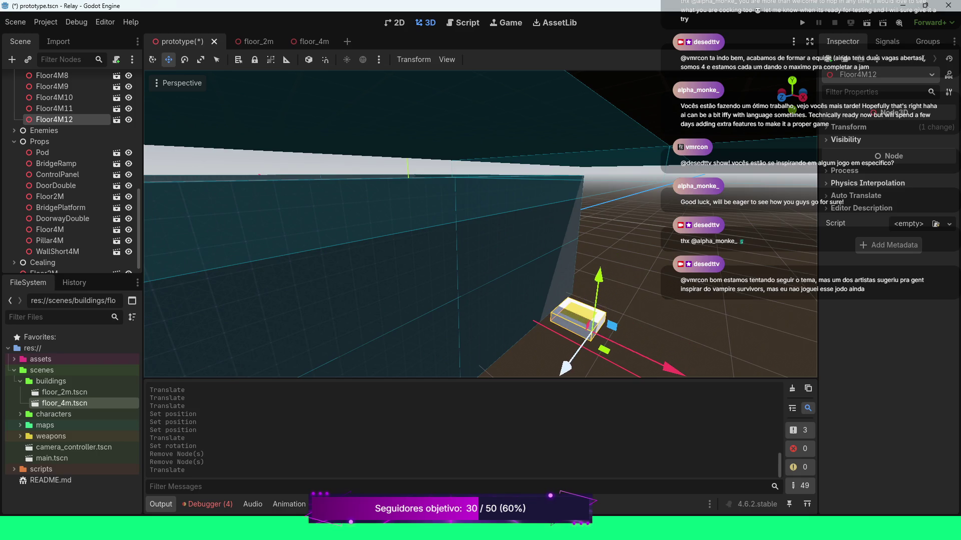
{"action": "mouse_move", "coordinate": [670, 369]}
{"action": "left_mouse_down"}
{"action": "mouse_move", "coordinate": [561, 328]}
{"action": "mouse_move", "coordinate": [543, 308]}
{"action": "left_mouse_up"}
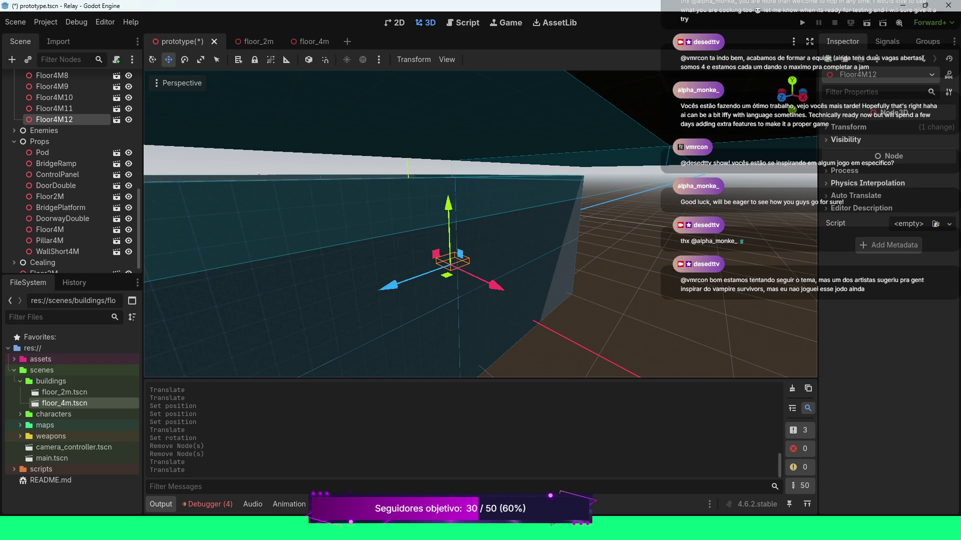
Nudge Floor4M12 forward and left so it sits beside the cross of tiles.
{"action": "scroll", "coordinate": [414, 271], "scroll_direction": "down", "scroll_amount": 5}
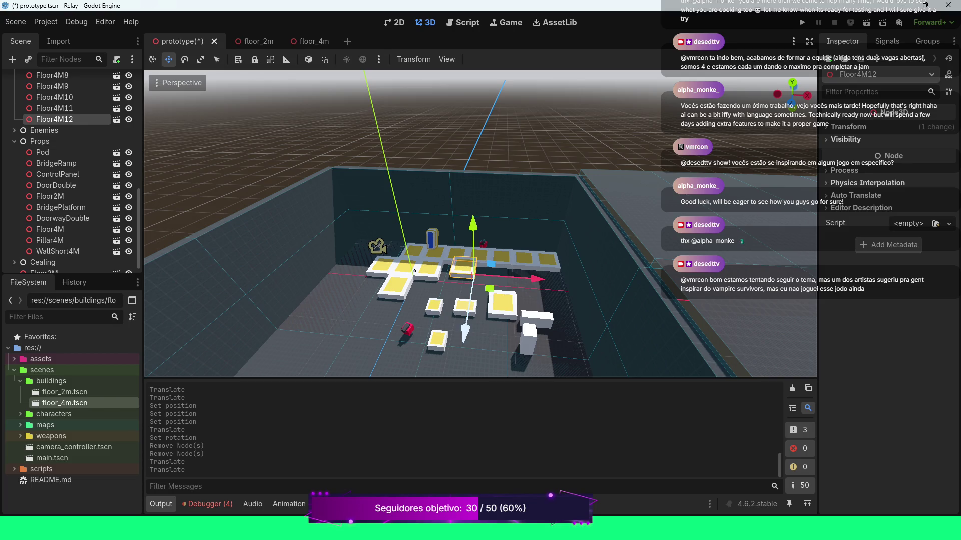
{"action": "left_click_drag", "start_coordinate": [466, 331], "coordinate": [458, 372]}
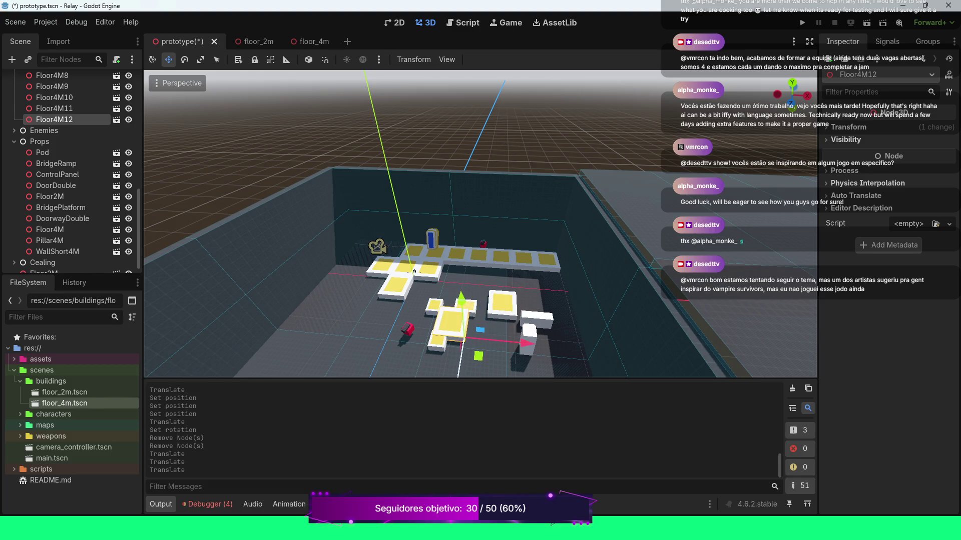
{"action": "left_click_drag", "start_coordinate": [525, 343], "coordinate": [452, 335]}
{"action": "scroll", "coordinate": [413, 271], "scroll_direction": "down", "scroll_amount": 2}
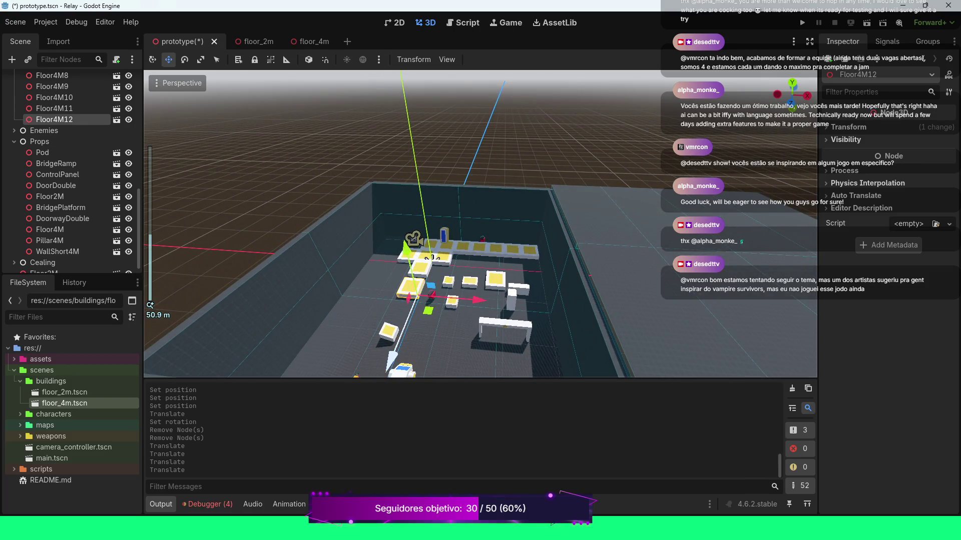
{"action": "left_click_drag", "start_coordinate": [395, 366], "coordinate": [393, 340]}
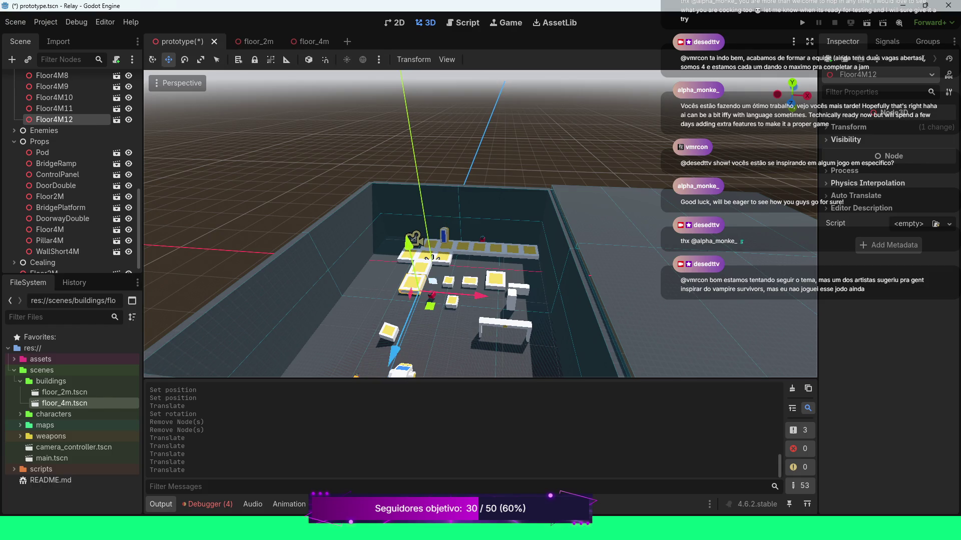
{"action": "scroll", "coordinate": [403, 281], "scroll_direction": "up", "scroll_amount": 2}
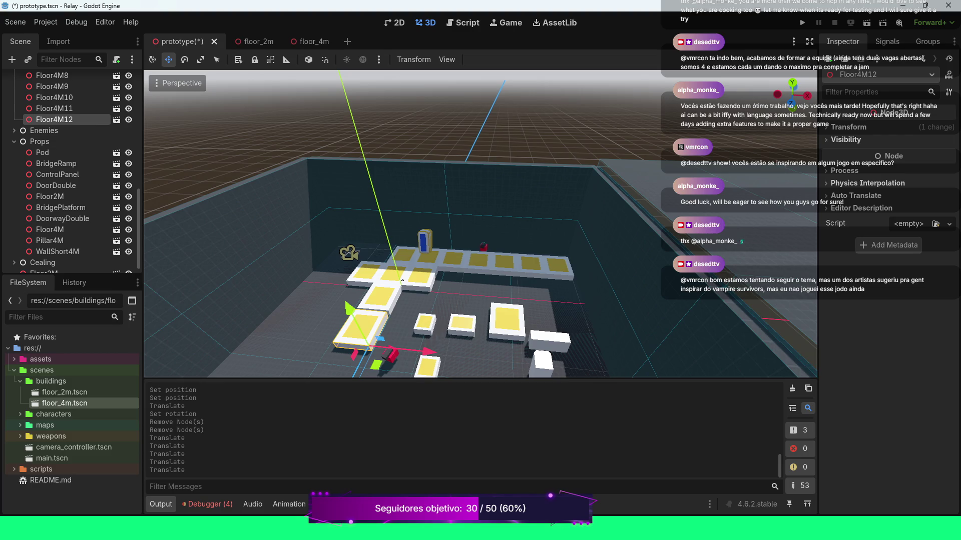
Reset Floor4M12's position, then set it to 0, 1, 8.
{"action": "left_click", "coordinate": [848, 127]}
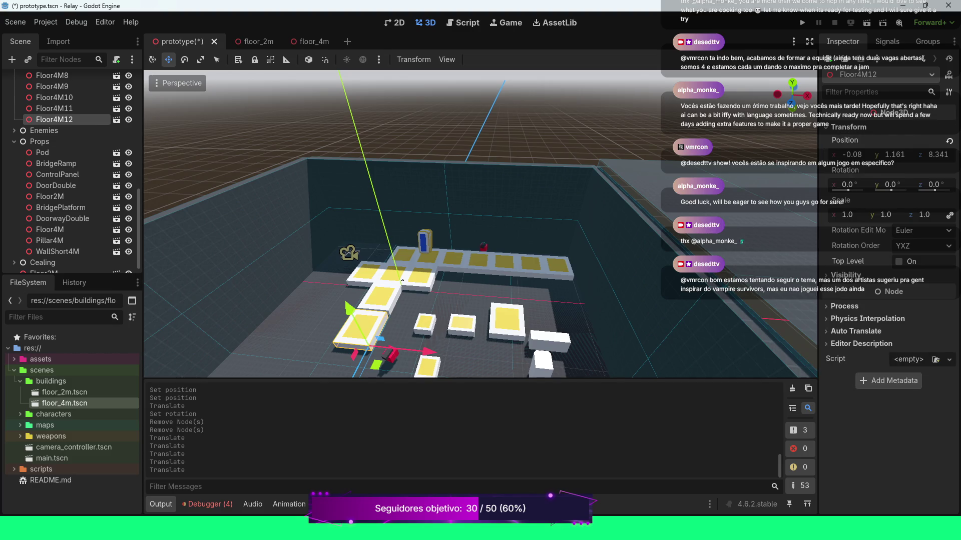
{"action": "left_click", "coordinate": [949, 140]}
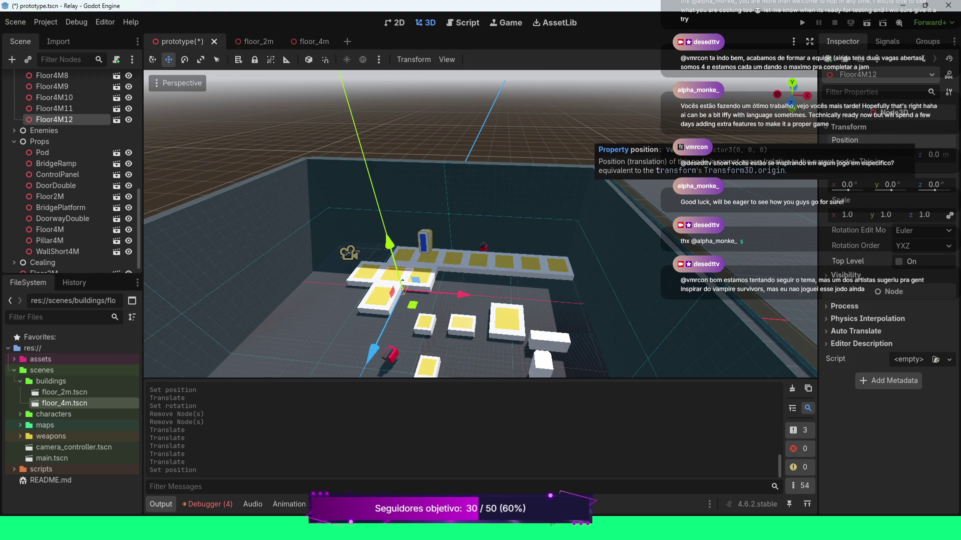
{"action": "left_click", "coordinate": [888, 154]}
{"action": "type", "text": "1"}
{"action": "key", "text": "Return"}
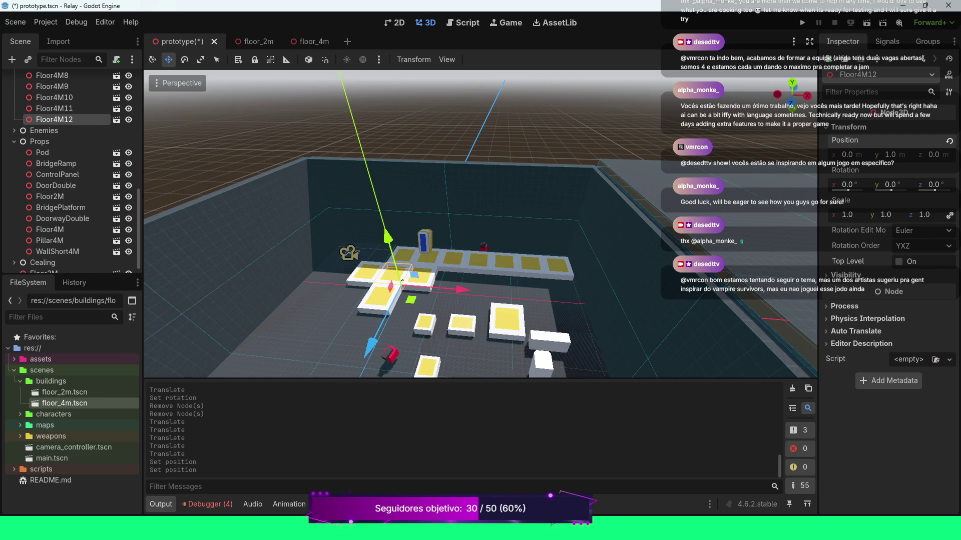
{"action": "left_click", "coordinate": [934, 155]}
{"action": "type", "text": "8"}
{"action": "key", "text": "Return"}
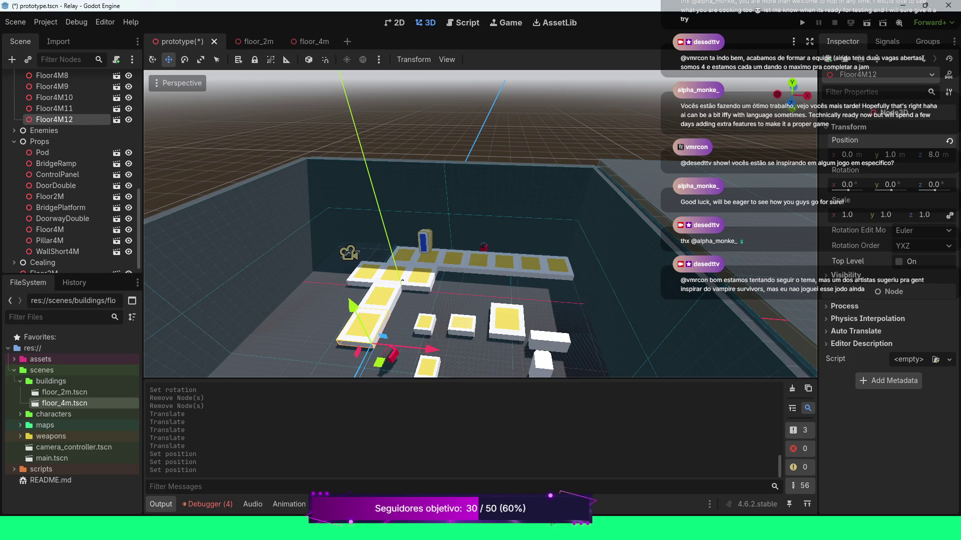
{"action": "scroll", "coordinate": [402, 281], "scroll_direction": "up", "scroll_amount": 5}
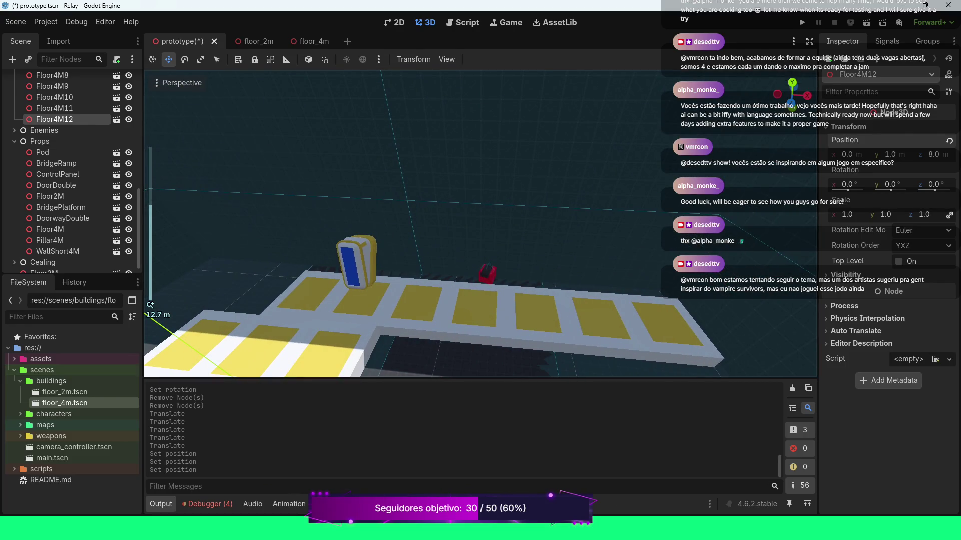
{"action": "scroll", "coordinate": [414, 271], "scroll_direction": "down", "scroll_amount": 10}
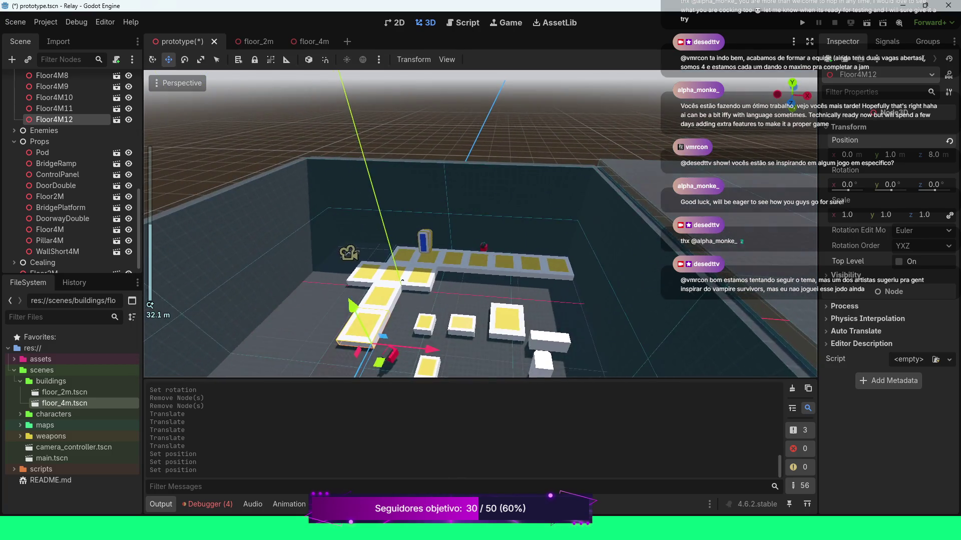
{"action": "mouse_move", "coordinate": [414, 270]}
{"action": "left_mouse_down"}
{"action": "mouse_move", "coordinate": [475, 291]}
{"action": "mouse_move", "coordinate": [467, 277]}
{"action": "left_mouse_up"}
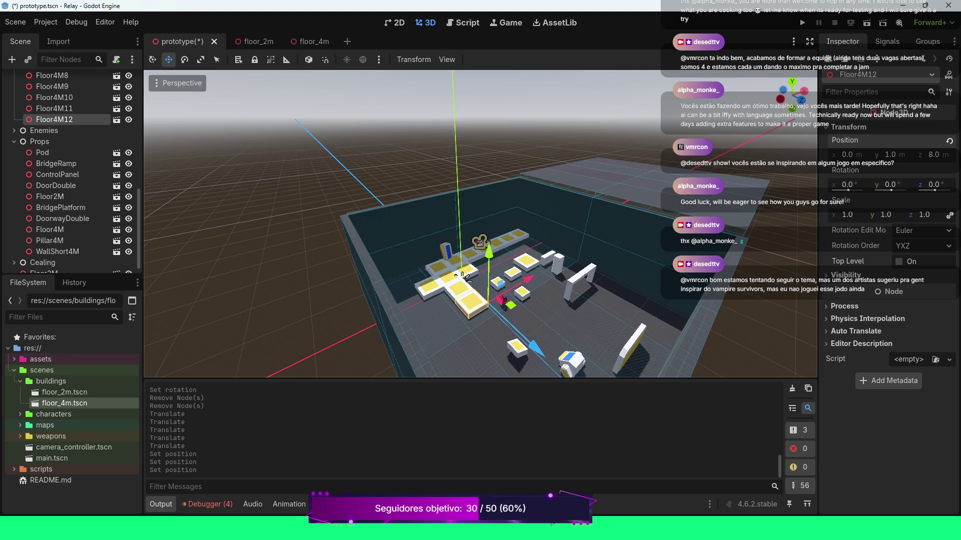
Select the ControlPanel prop and zoom and orbit around it to view it from other sides.
{"action": "left_click", "coordinate": [570, 361]}
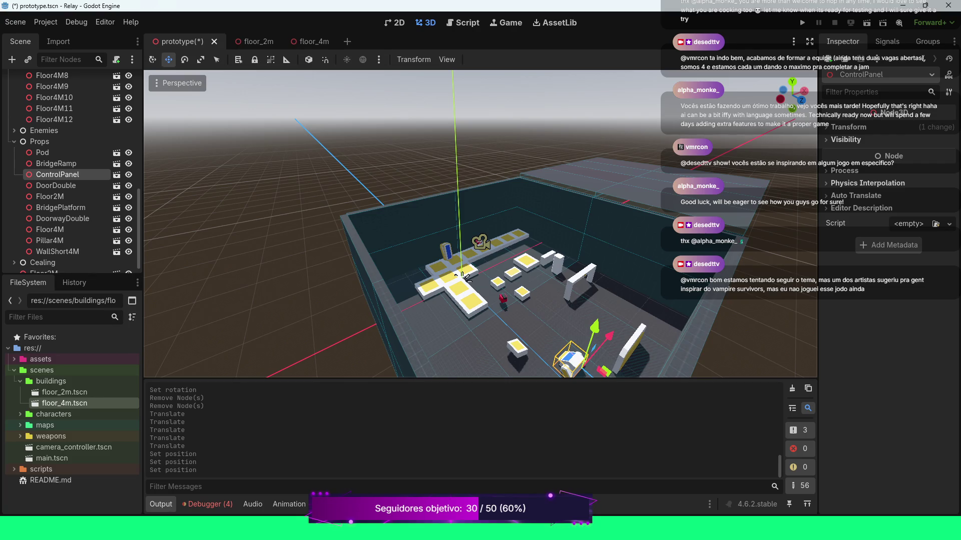
{"action": "scroll", "coordinate": [461, 276], "scroll_direction": "down", "scroll_amount": 5}
{"action": "scroll", "coordinate": [456, 301], "scroll_direction": "up", "scroll_amount": 10}
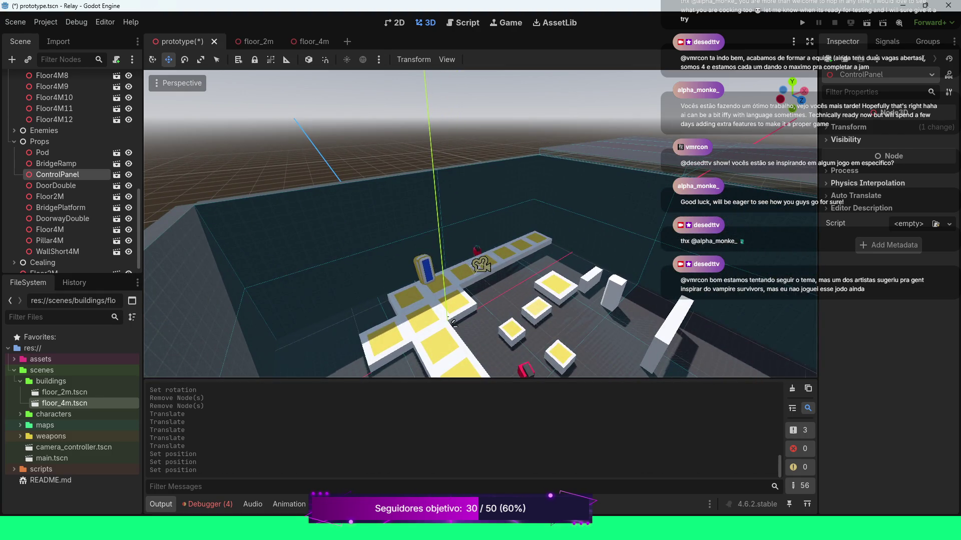
{"action": "scroll", "coordinate": [452, 323], "scroll_direction": "down", "scroll_amount": 3}
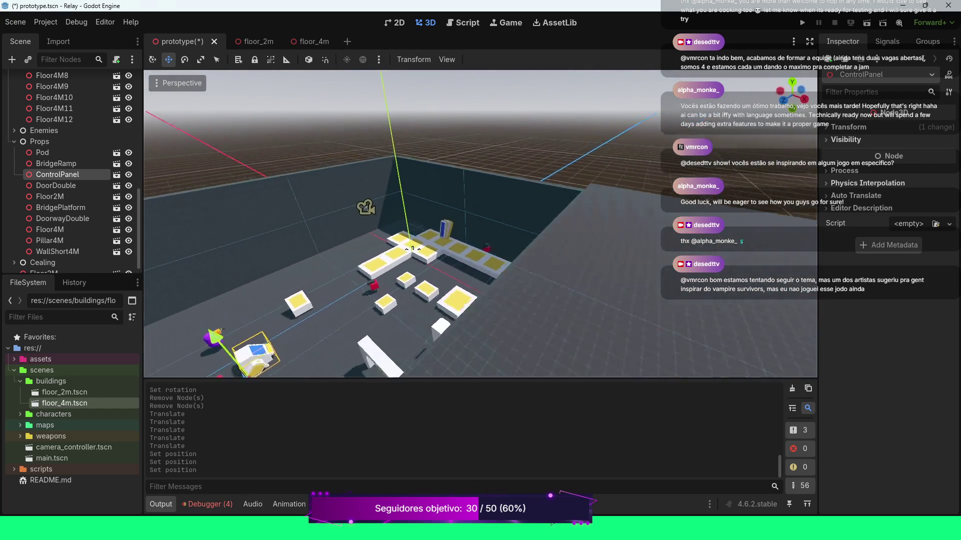
{"action": "scroll", "coordinate": [480, 223], "scroll_direction": "down", "scroll_amount": 3}
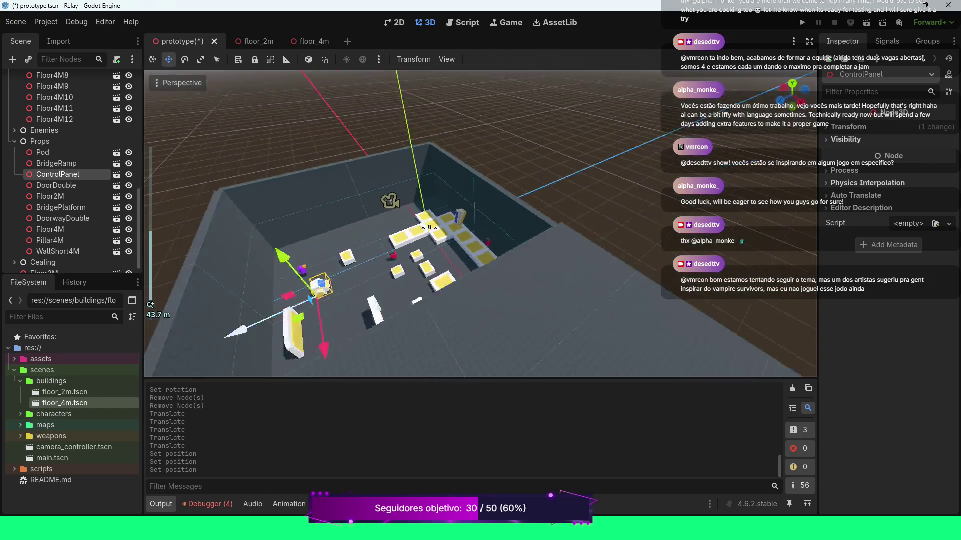
{"action": "scroll", "coordinate": [429, 229], "scroll_direction": "up", "scroll_amount": 2}
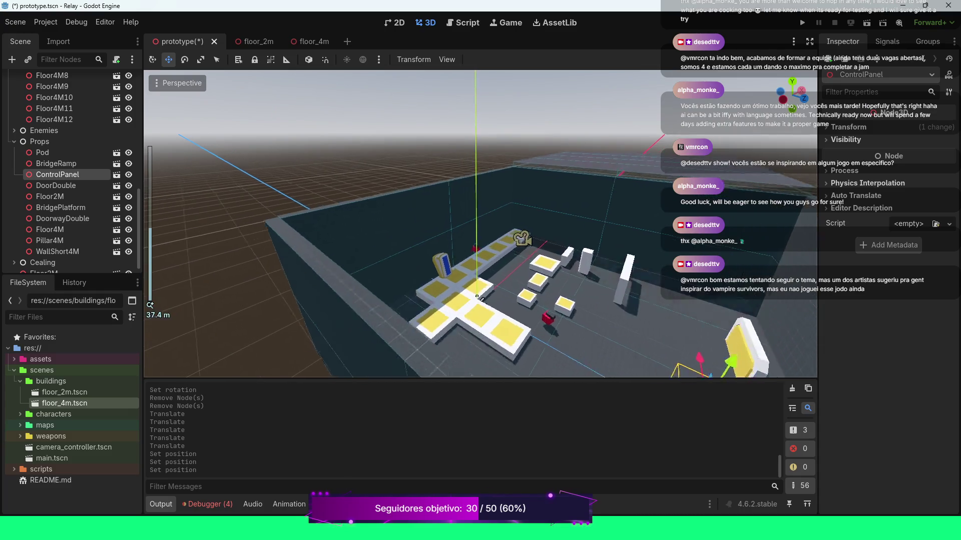
{"action": "scroll", "coordinate": [478, 297], "scroll_direction": "up", "scroll_amount": 3}
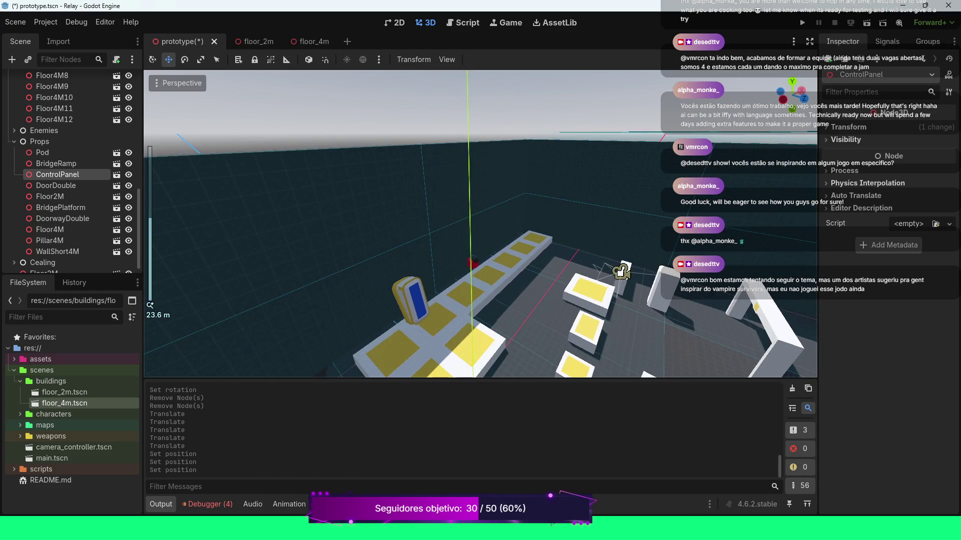
{"action": "left_click_drag", "start_coordinate": [477, 298], "coordinate": [435, 299]}
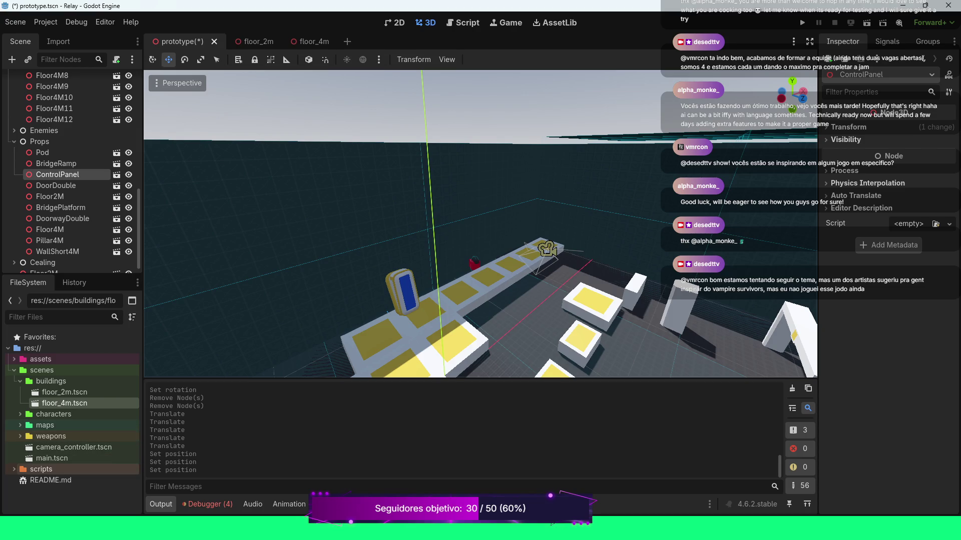
{"action": "scroll", "coordinate": [65, 243], "scroll_direction": "up", "scroll_amount": 2}
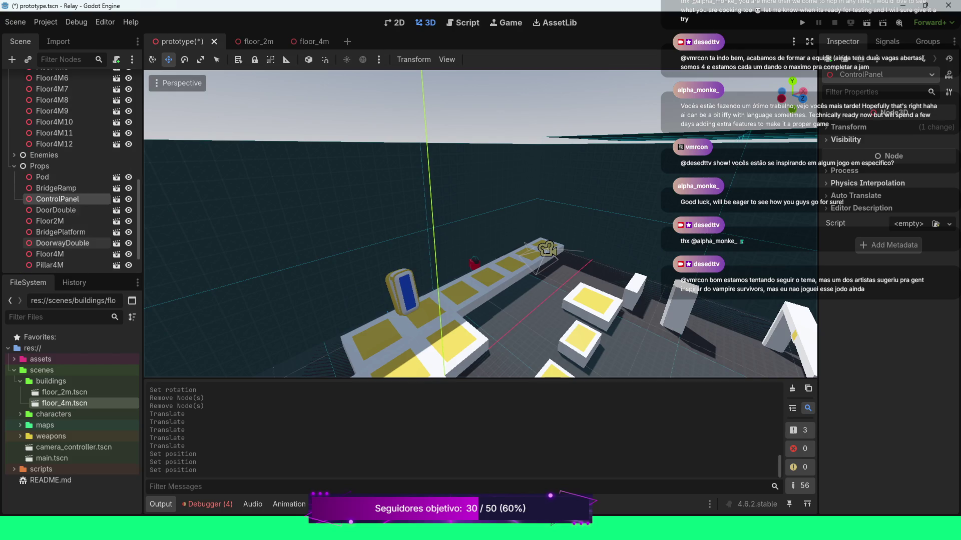
{"action": "scroll", "coordinate": [65, 244], "scroll_direction": "down", "scroll_amount": 3}
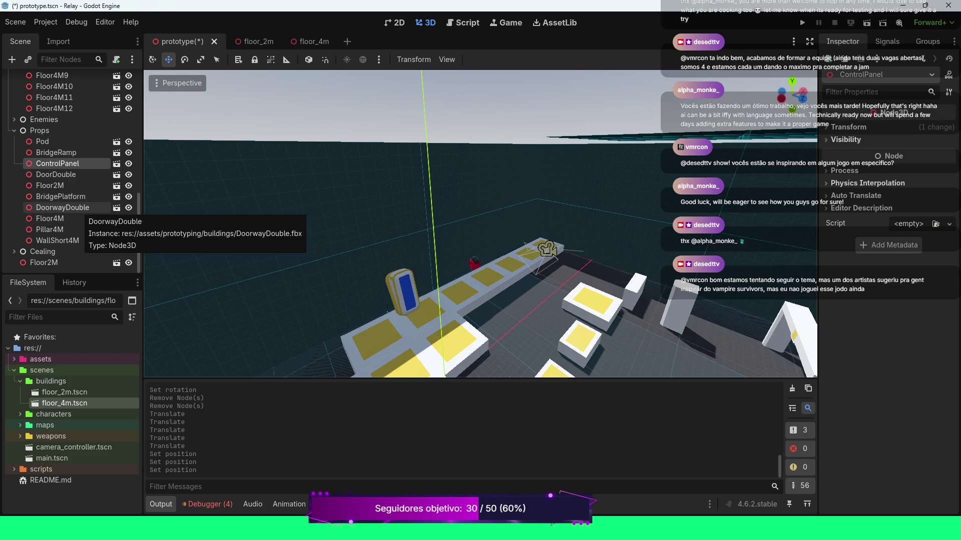
{"action": "left_click", "coordinate": [14, 360]}
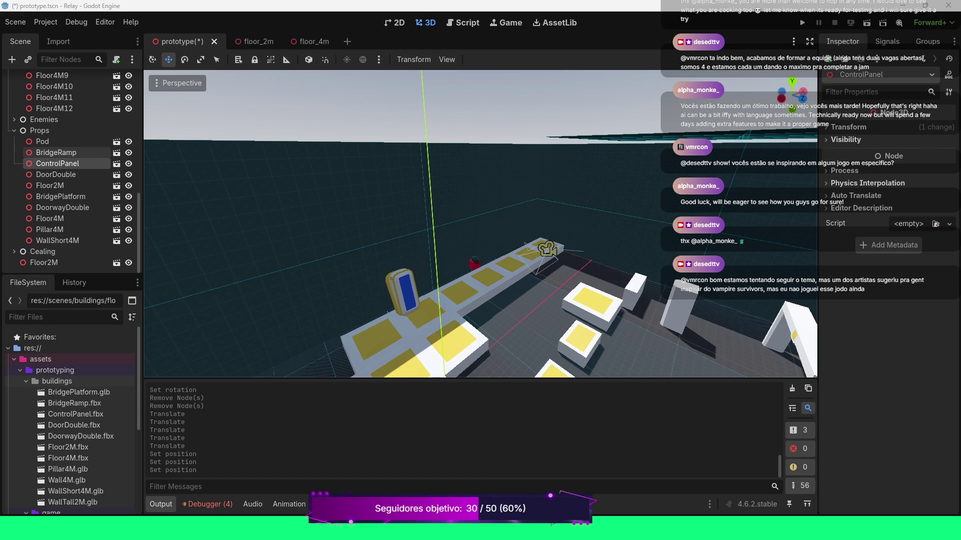
Select the BridgeRamp prop in the Scene tree and zoom in and out around it.
{"action": "left_click", "coordinate": [56, 152]}
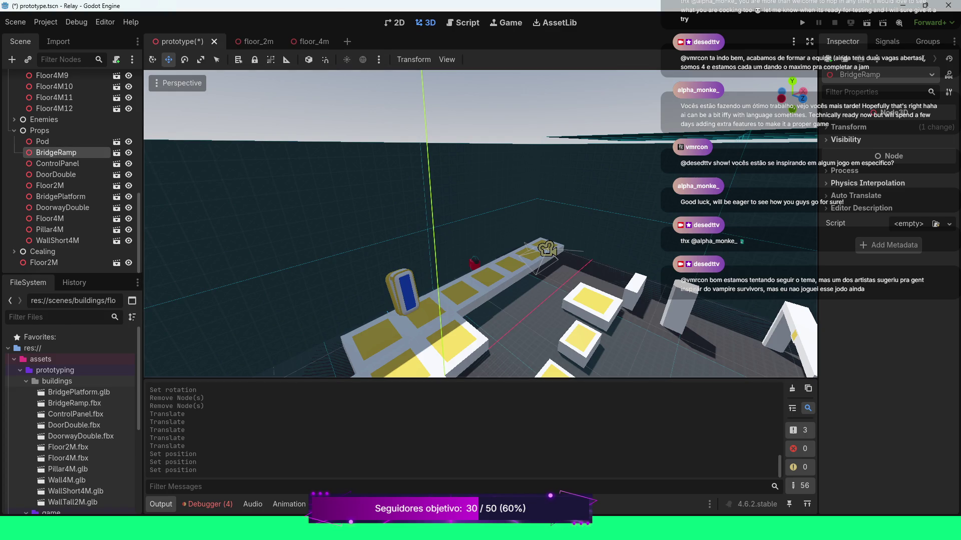
{"action": "scroll", "coordinate": [463, 321], "scroll_direction": "down", "scroll_amount": 3}
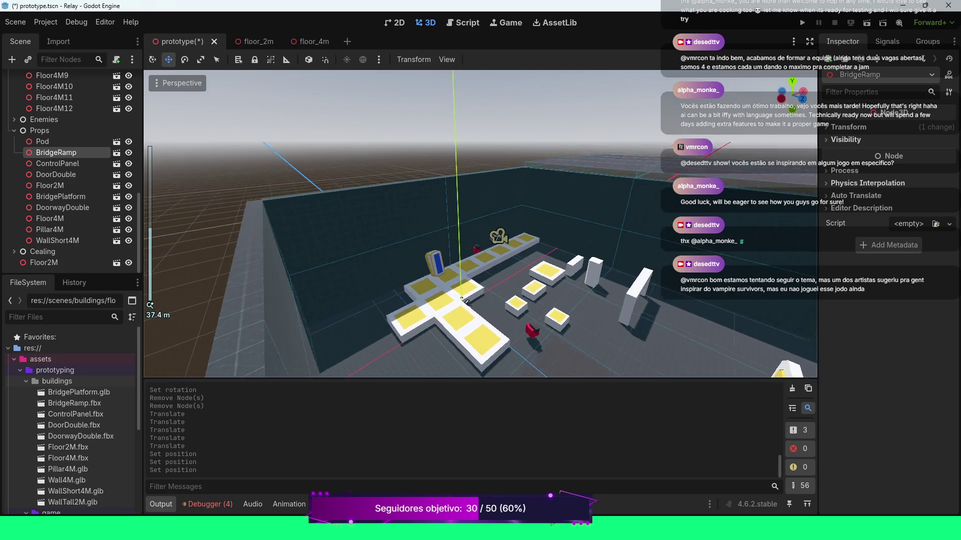
{"action": "scroll", "coordinate": [463, 321], "scroll_direction": "up", "scroll_amount": 5}
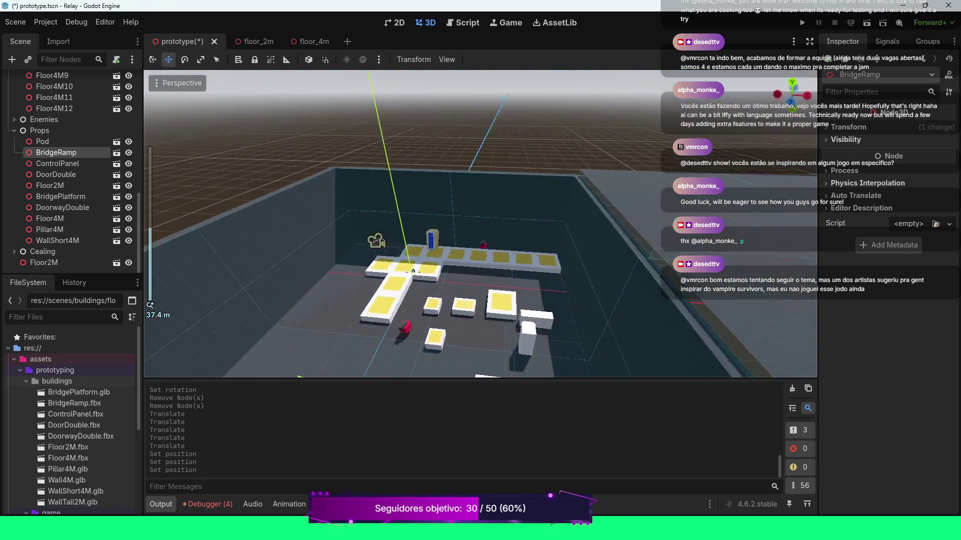
{"action": "scroll", "coordinate": [480, 224], "scroll_direction": "down", "scroll_amount": 5}
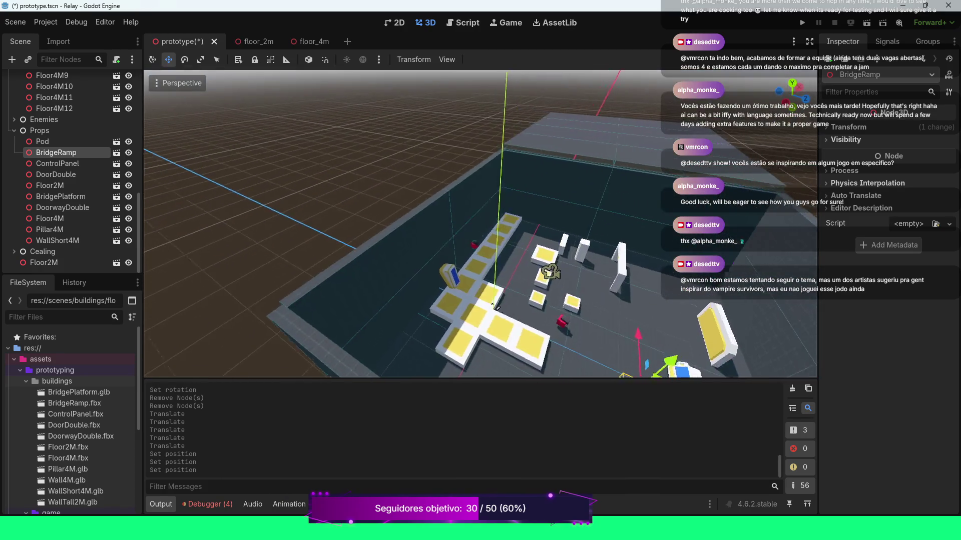
{"action": "scroll", "coordinate": [481, 224], "scroll_direction": "up", "scroll_amount": 5}
{"action": "scroll", "coordinate": [480, 223], "scroll_direction": "down", "scroll_amount": 5}
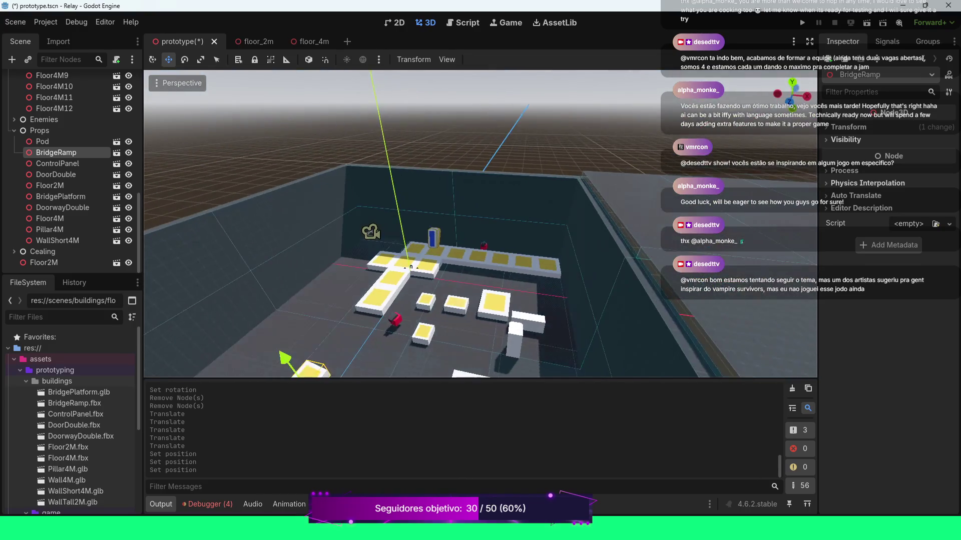
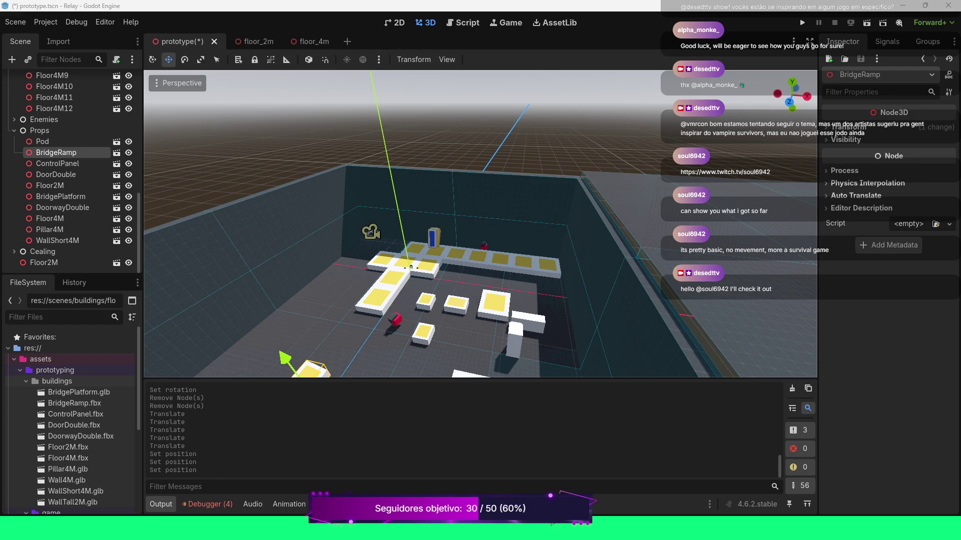
Orbit and zoom the viewport onto the blue-and-yellow portal prop beside BridgeRamp.
{"action": "left_click_drag", "start_coordinate": [411, 268], "coordinate": [457, 305]}
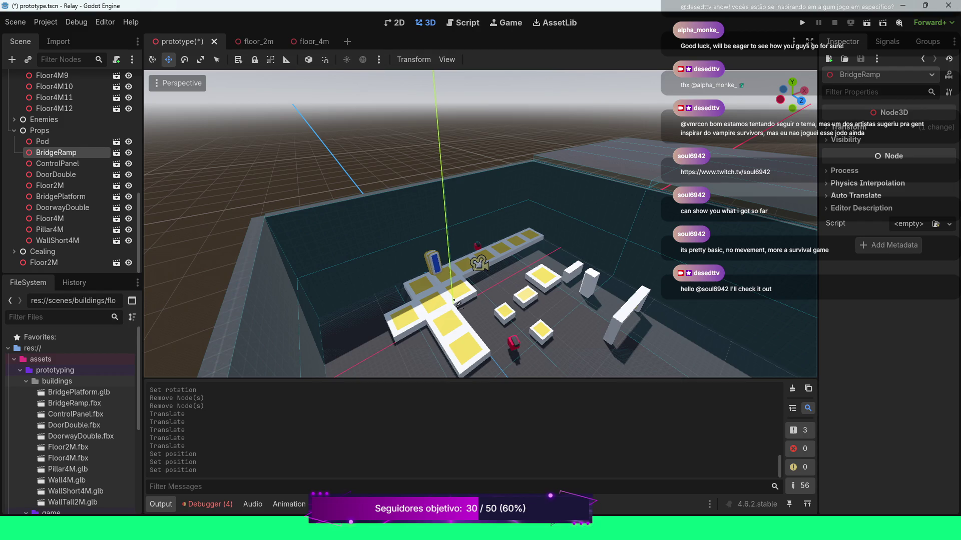
{"action": "scroll", "coordinate": [457, 305], "scroll_direction": "up", "scroll_amount": 3}
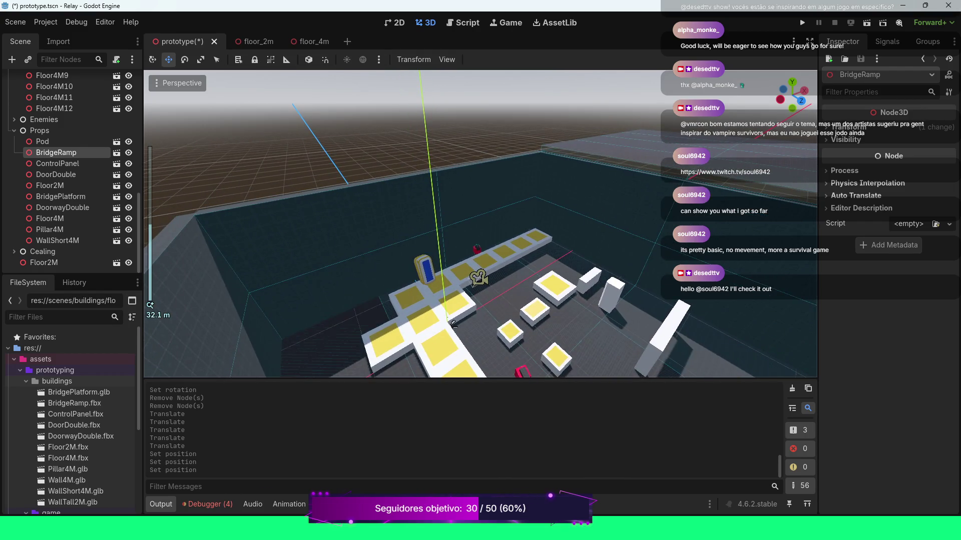
{"action": "mouse_move", "coordinate": [453, 325]}
{"action": "left_mouse_down"}
{"action": "mouse_move", "coordinate": [605, 319]}
{"action": "mouse_move", "coordinate": [578, 318]}
{"action": "left_mouse_up"}
{"action": "scroll", "coordinate": [469, 326], "scroll_direction": "up", "scroll_amount": 5}
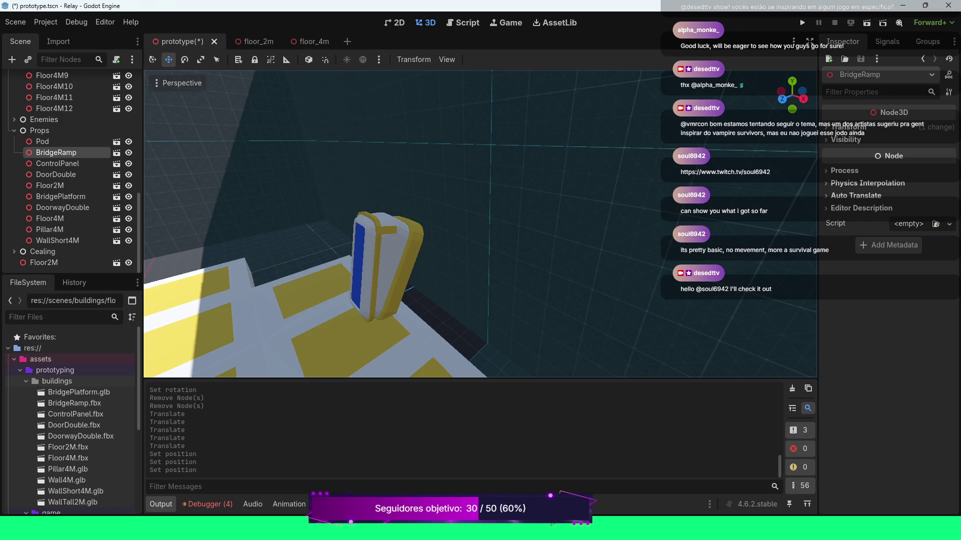
{"action": "scroll", "coordinate": [480, 224], "scroll_direction": "down", "scroll_amount": 4}
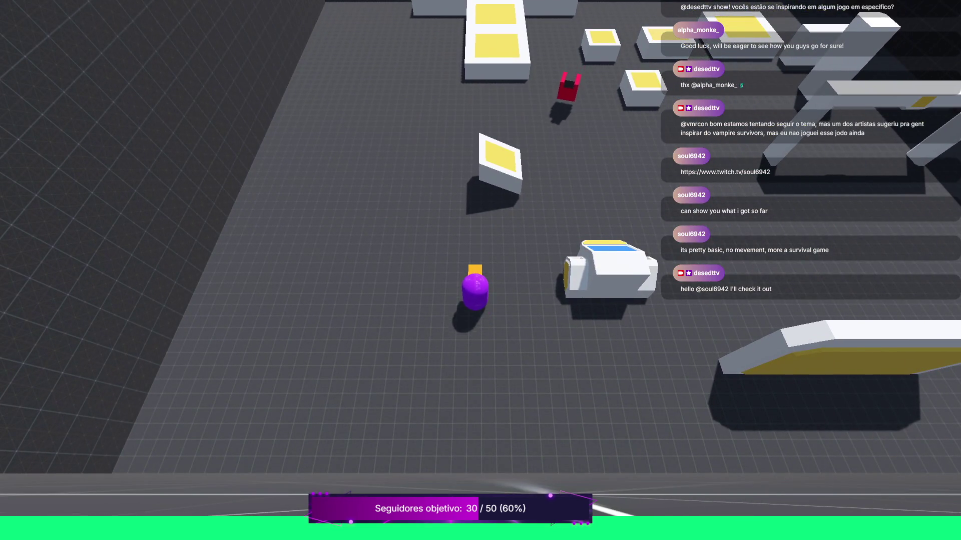
Walk the player with WASD across the floor toward the cross platform.
{"action": "key", "text": "w"}
{"action": "key", "text": "a"}
{"action": "key", "text": "d"}
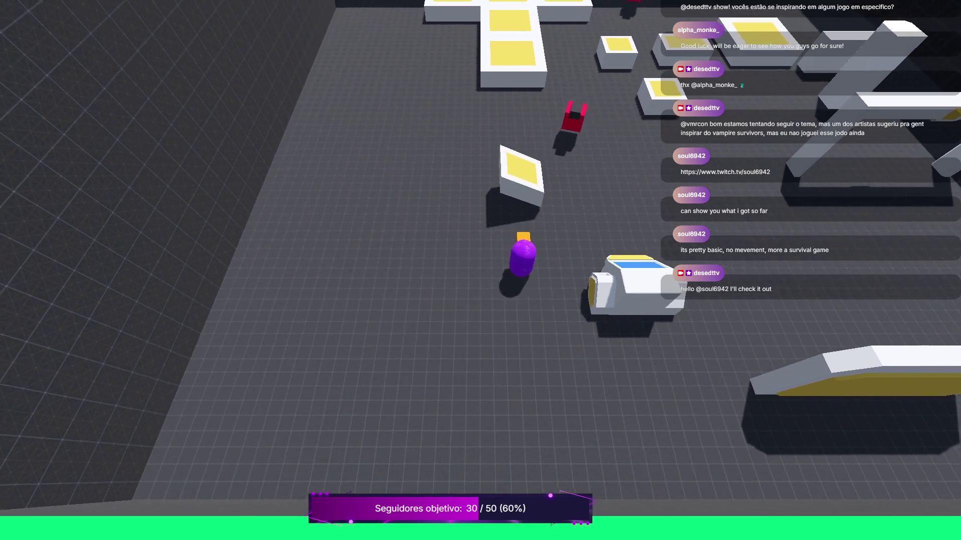
{"action": "key", "text": "a"}
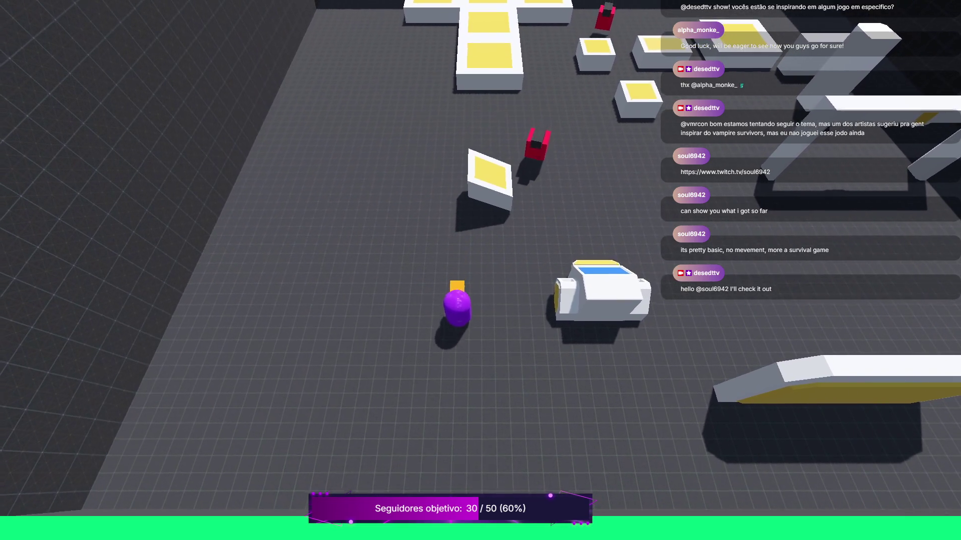
{"action": "key", "text": "w"}
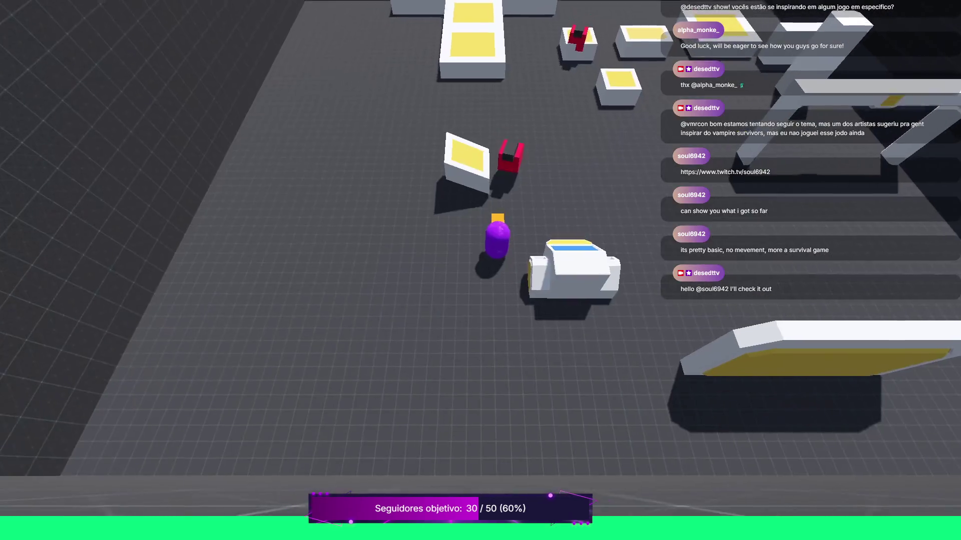
{"action": "key", "text": "w"}
{"action": "key", "text": "a"}
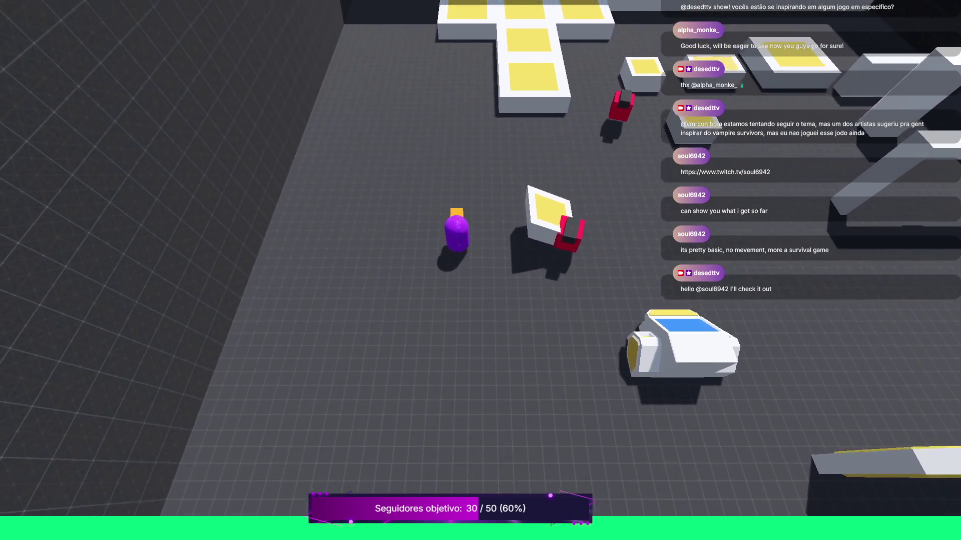
{"action": "key", "text": "w"}
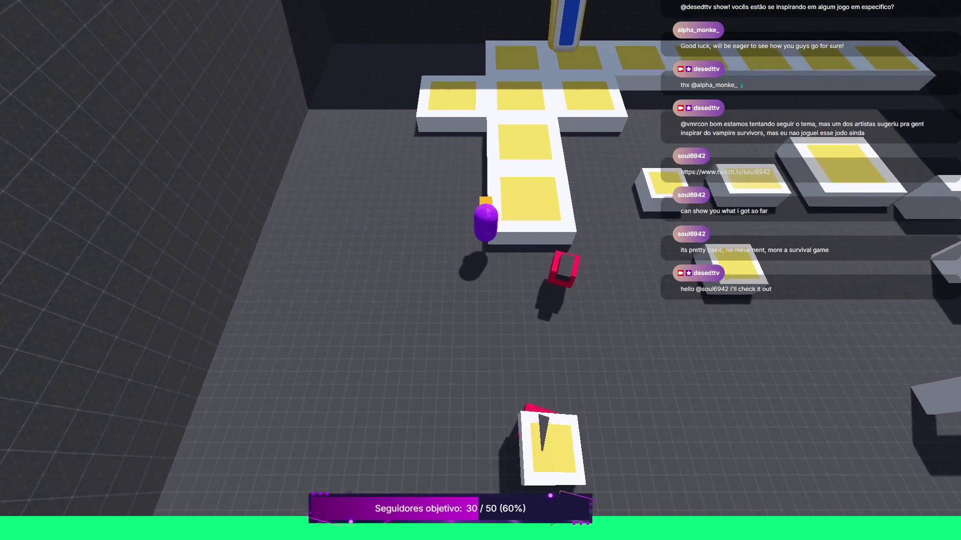
Walk onto the cross platform, along the upper row past the portal, then stop the run with F8.
{"action": "key", "text": "w"}
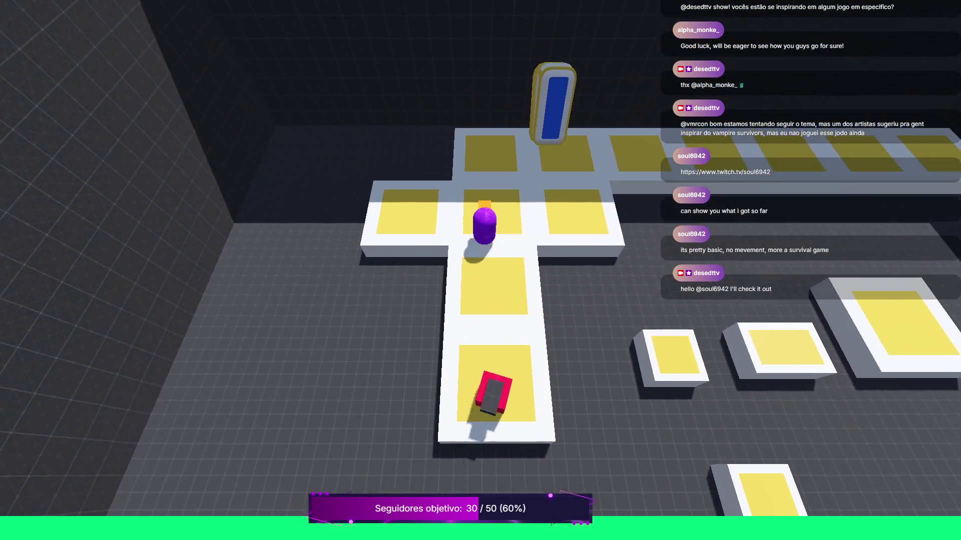
{"action": "key", "text": "w"}
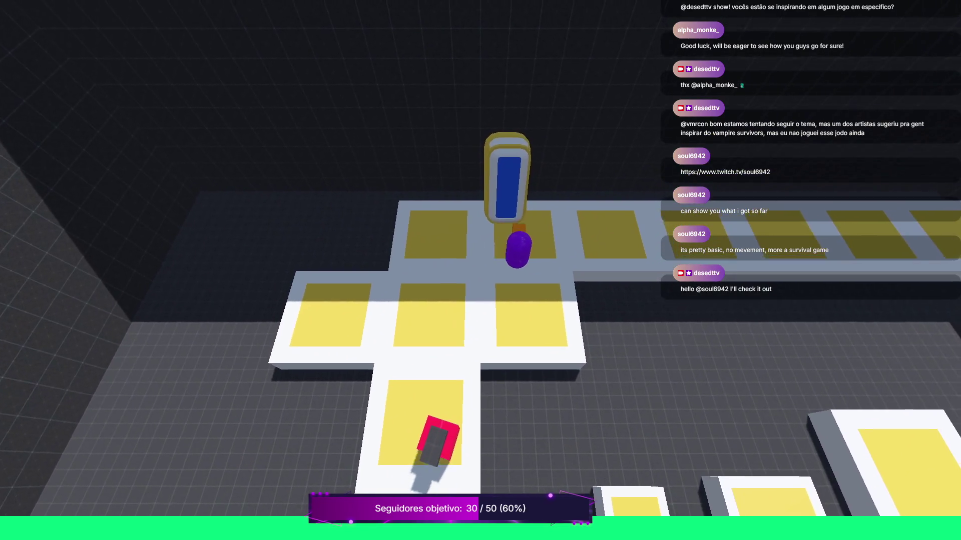
{"action": "key", "text": "d"}
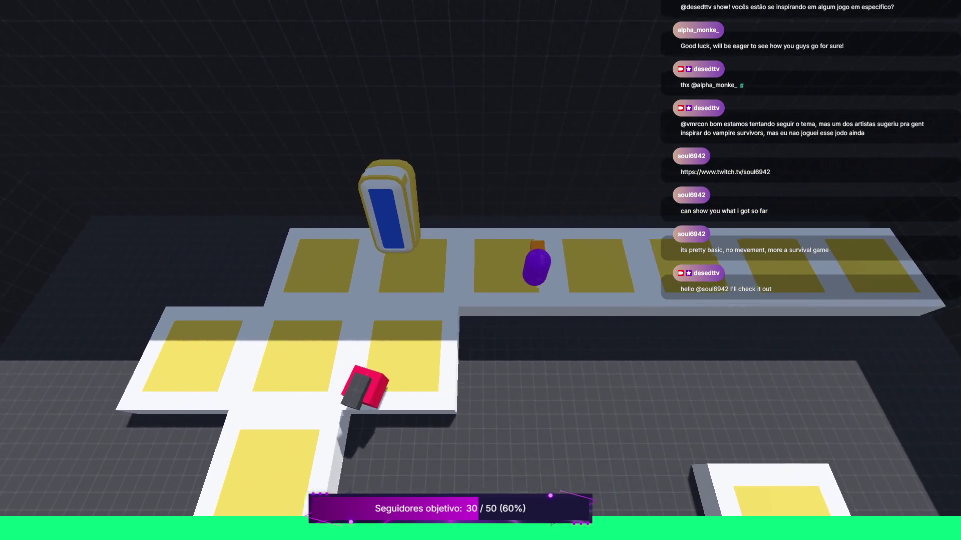
{"action": "key", "text": "d"}
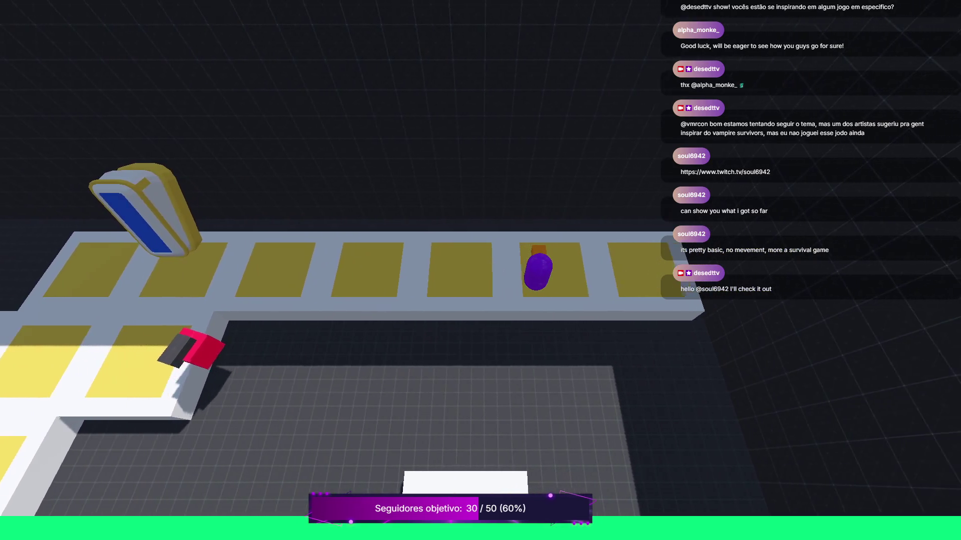
{"action": "key", "text": "F8"}
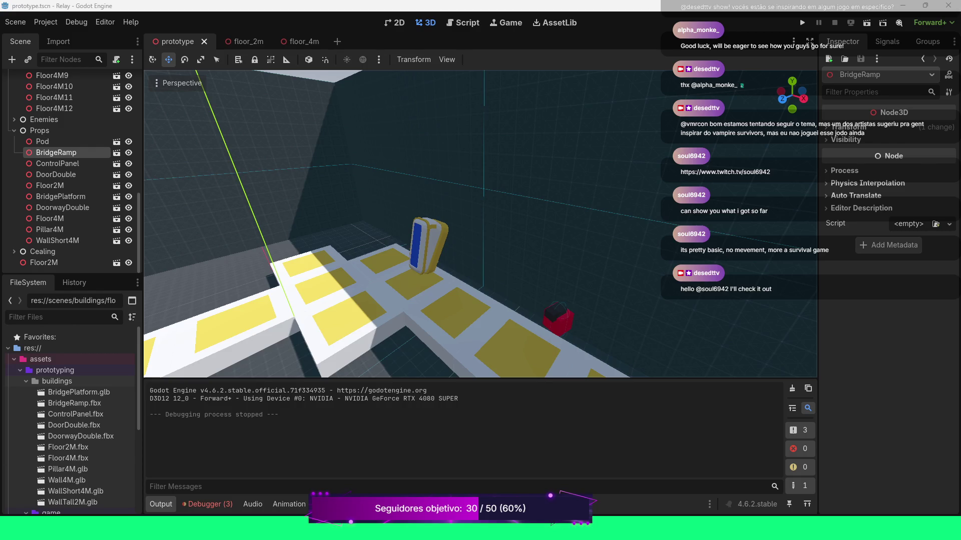
{"action": "scroll", "coordinate": [480, 224], "scroll_direction": "down", "scroll_amount": 3}
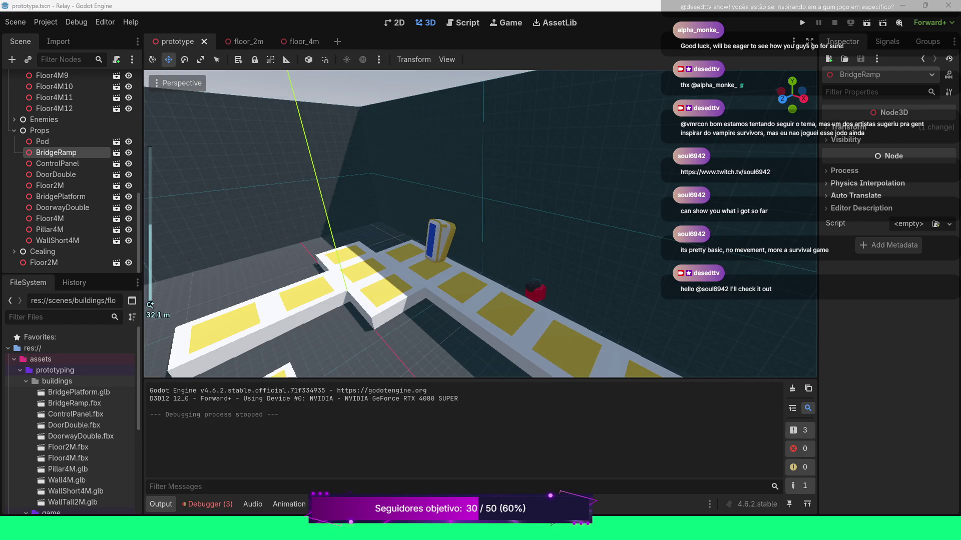
{"action": "mouse_move", "coordinate": [150, 304]}
{"action": "left_mouse_down"}
{"action": "mouse_move", "coordinate": [146, 168]}
{"action": "mouse_move", "coordinate": [170, 148]}
{"action": "left_mouse_up"}
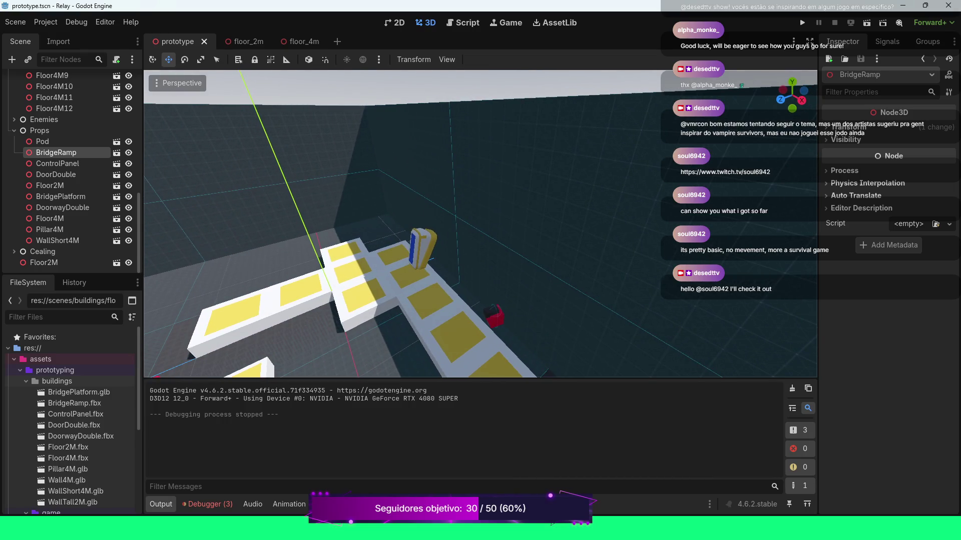
{"action": "scroll", "coordinate": [480, 223], "scroll_direction": "down", "scroll_amount": 6}
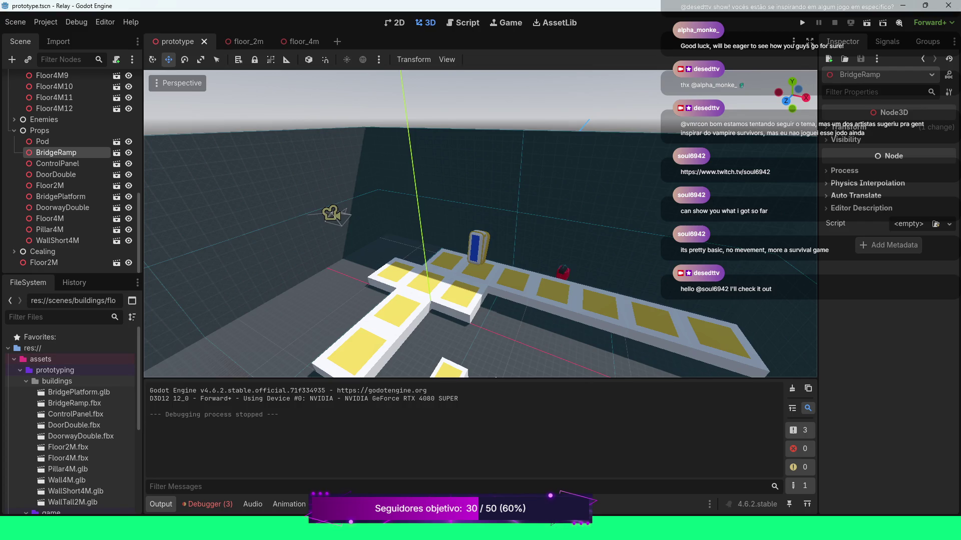
{"action": "scroll", "coordinate": [442, 279], "scroll_direction": "down", "scroll_amount": 2}
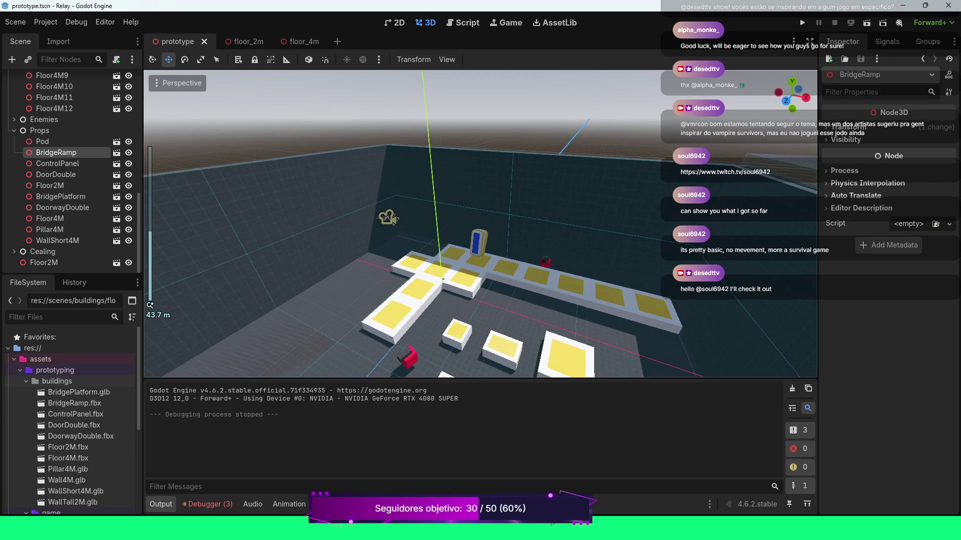
{"action": "mouse_move", "coordinate": [443, 279]}
{"action": "left_mouse_down"}
{"action": "mouse_move", "coordinate": [396, 262]}
{"action": "mouse_move", "coordinate": [427, 256]}
{"action": "left_mouse_up"}
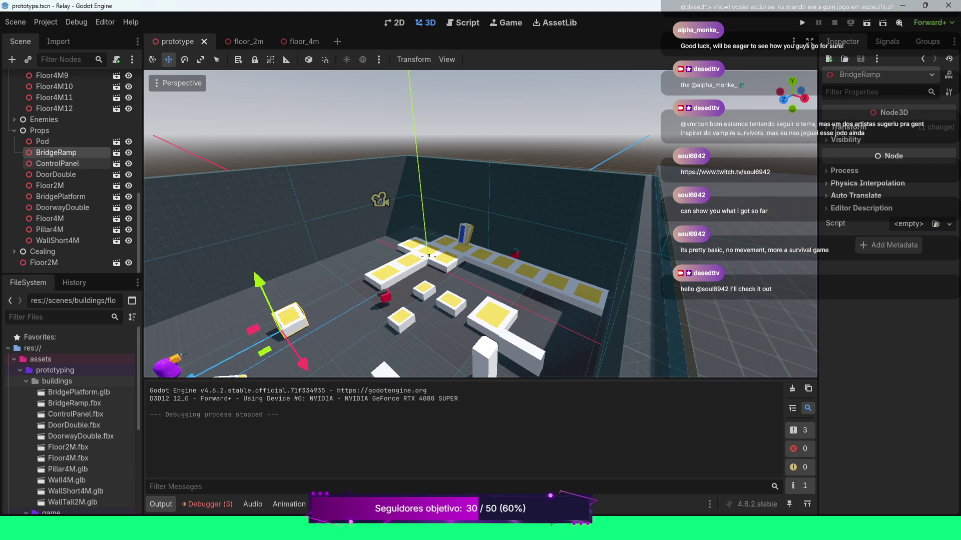
{"action": "scroll", "coordinate": [65, 145], "scroll_direction": "up", "scroll_amount": 3}
{"action": "scroll", "coordinate": [65, 146], "scroll_direction": "up", "scroll_amount": 8}
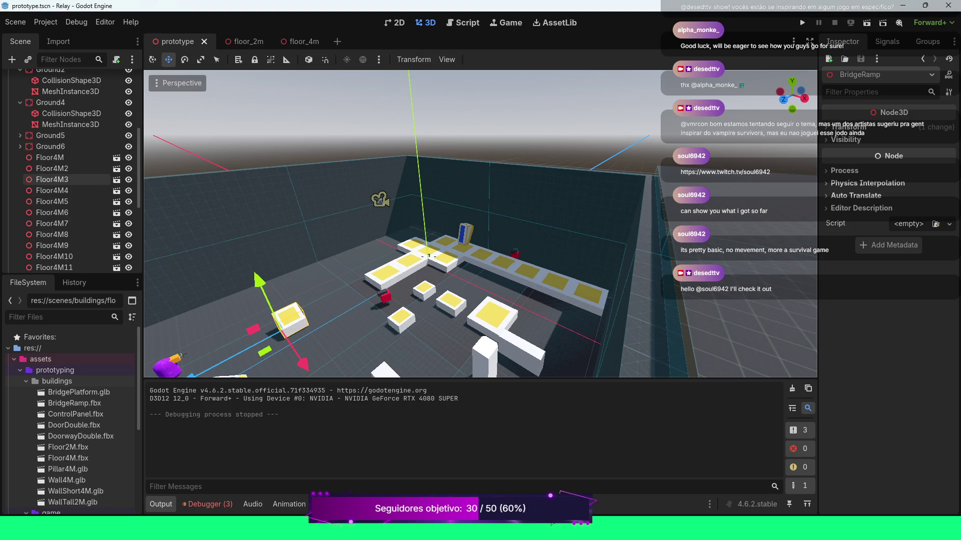
{"action": "scroll", "coordinate": [65, 182], "scroll_direction": "up", "scroll_amount": 3}
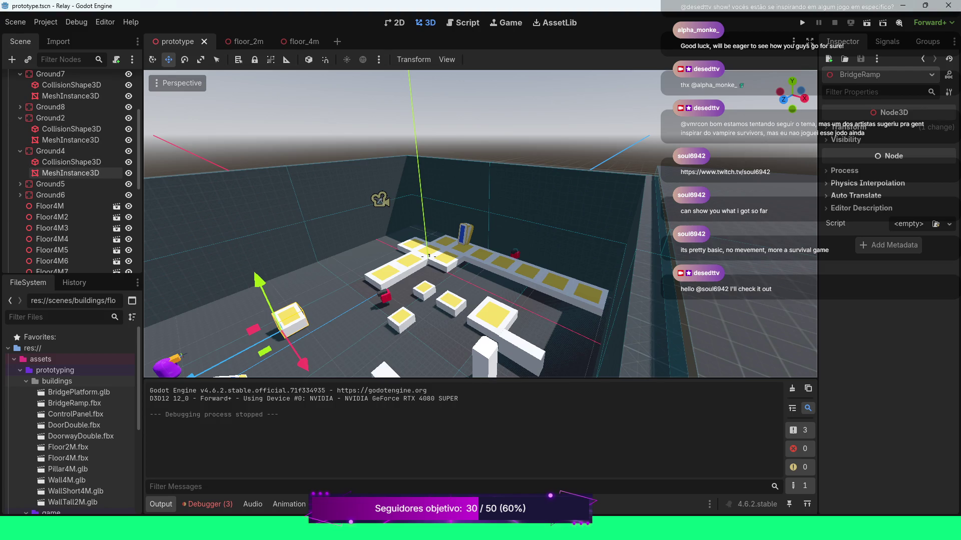
Select Floor4M and collapse the Ground7, Ground2 and Ground4 nodes in the Scene dock.
{"action": "left_click", "coordinate": [65, 205]}
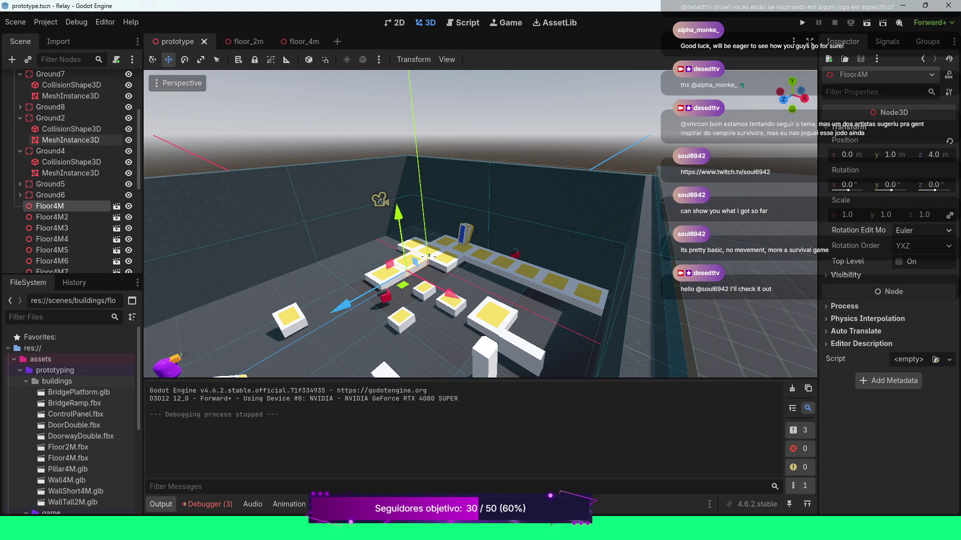
{"action": "scroll", "coordinate": [65, 140], "scroll_direction": "up", "scroll_amount": 3}
{"action": "left_click", "coordinate": [20, 122]}
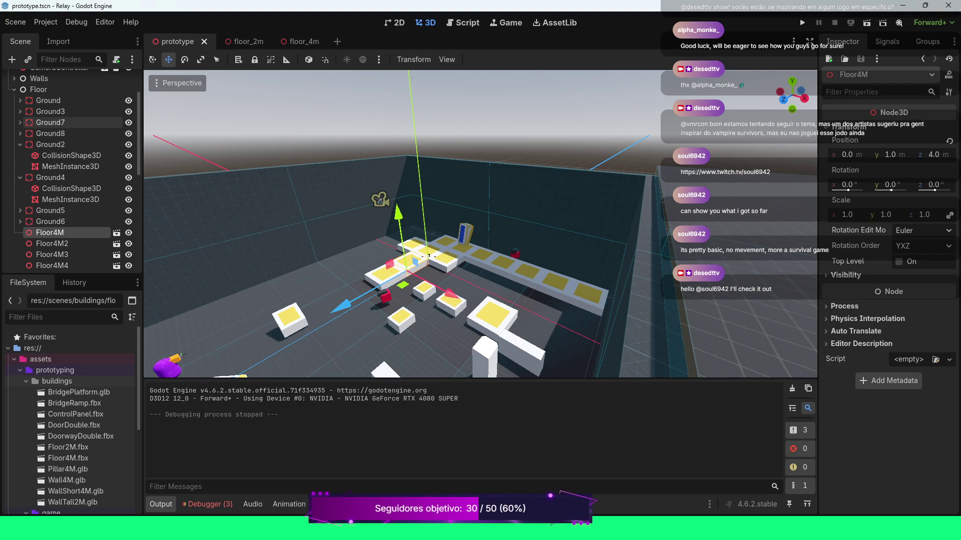
{"action": "left_click", "coordinate": [20, 144]}
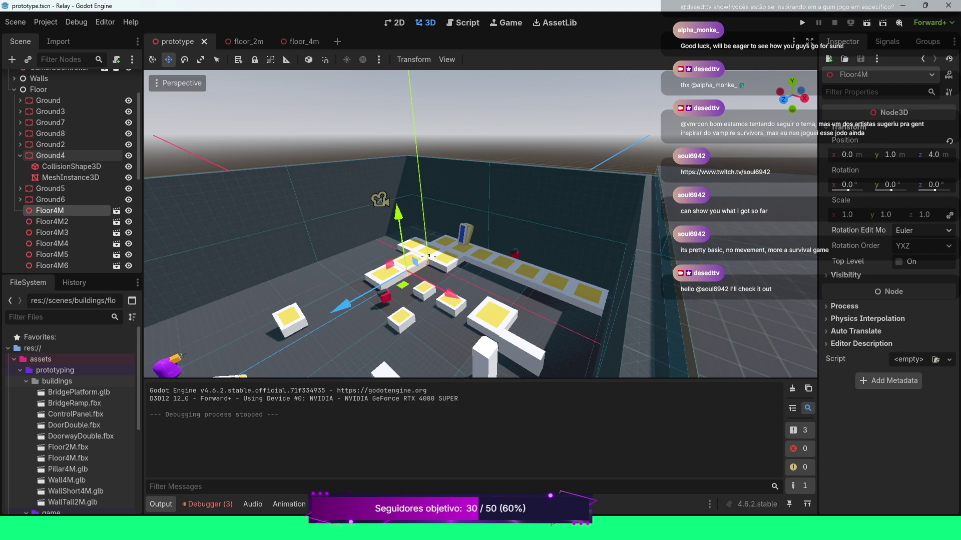
{"action": "left_click", "coordinate": [20, 155]}
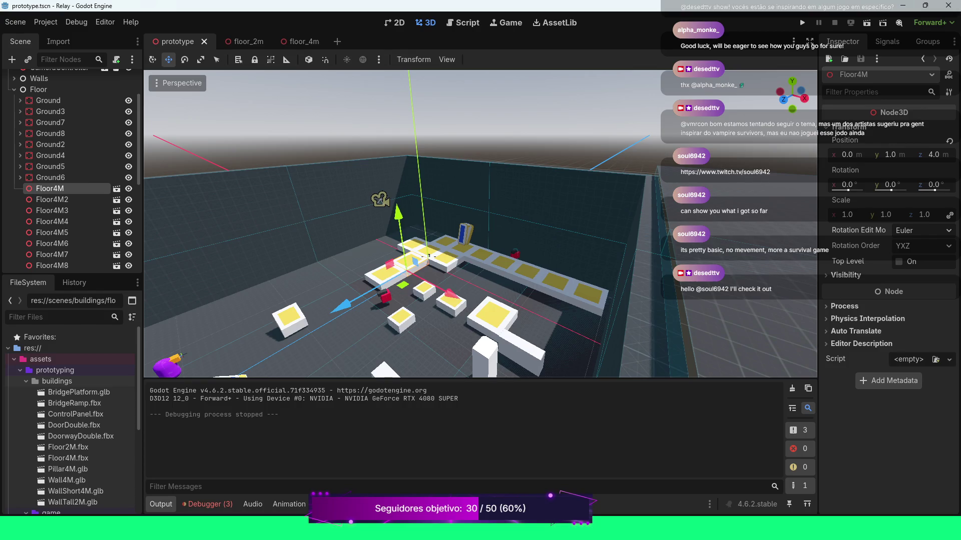
{"action": "scroll", "coordinate": [480, 223], "scroll_direction": "down", "scroll_amount": 3}
{"action": "scroll", "coordinate": [480, 224], "scroll_direction": "up", "scroll_amount": 2}
Hide and re-show Floor4M, select BridgeRamp, and collapse the Props group.
{"action": "left_click", "coordinate": [128, 188]}
{"action": "left_click", "coordinate": [128, 188]}
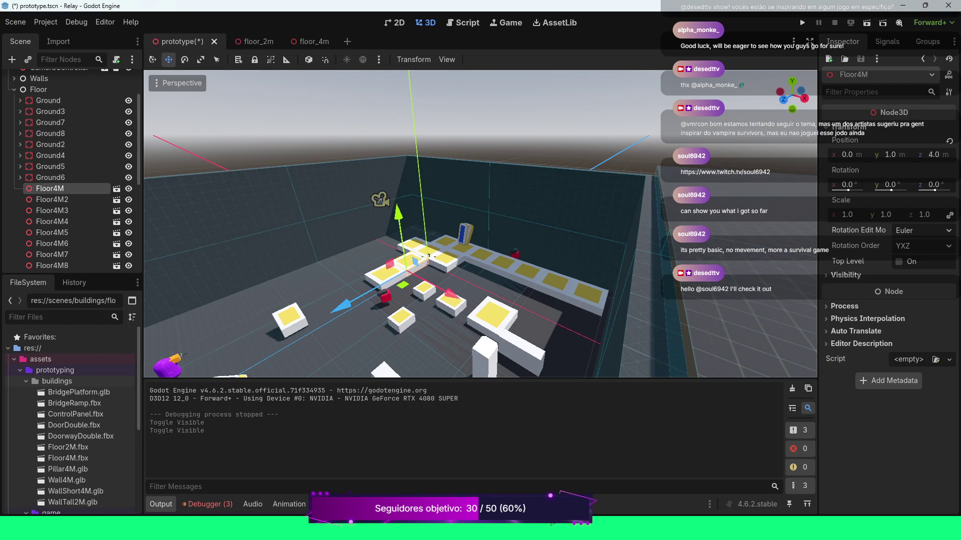
{"action": "left_click", "coordinate": [289, 318]}
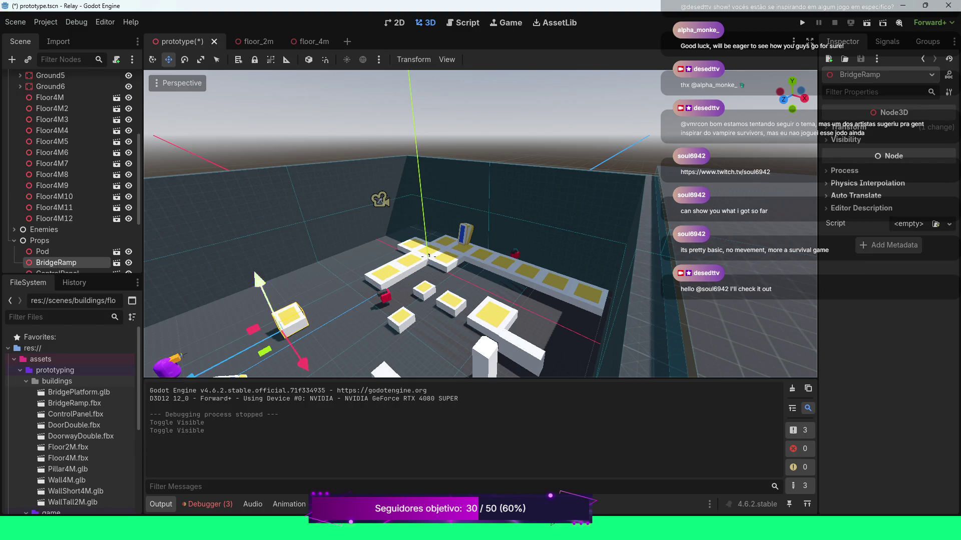
{"action": "left_click", "coordinate": [14, 241]}
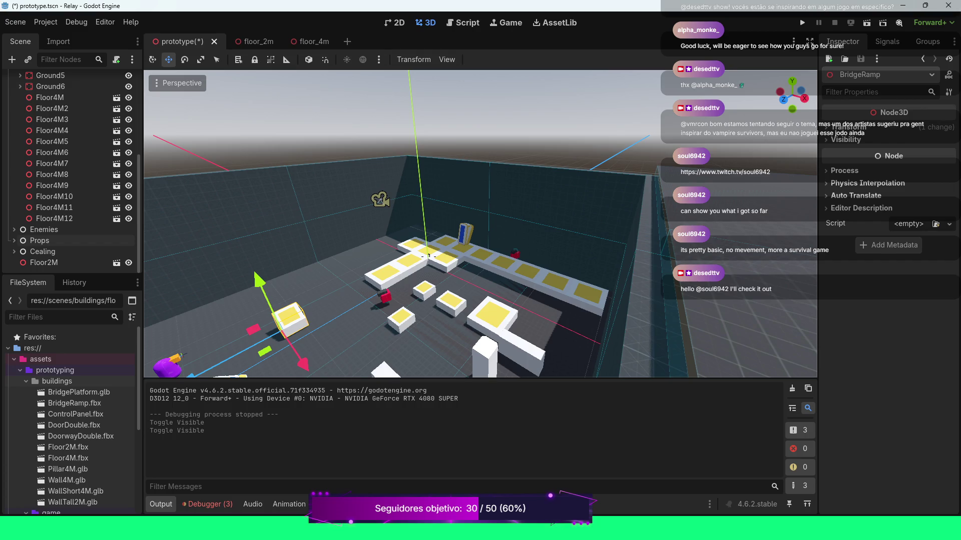
Fly and orbit the viewport over the level to bring the door props into view.
{"action": "key", "text": "s"}
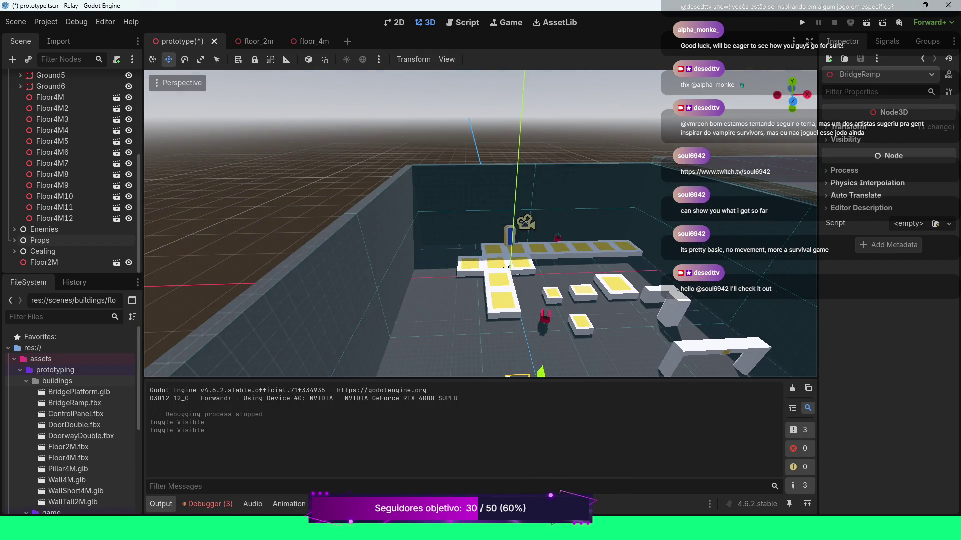
{"action": "scroll", "coordinate": [481, 224], "scroll_direction": "up", "scroll_amount": 3}
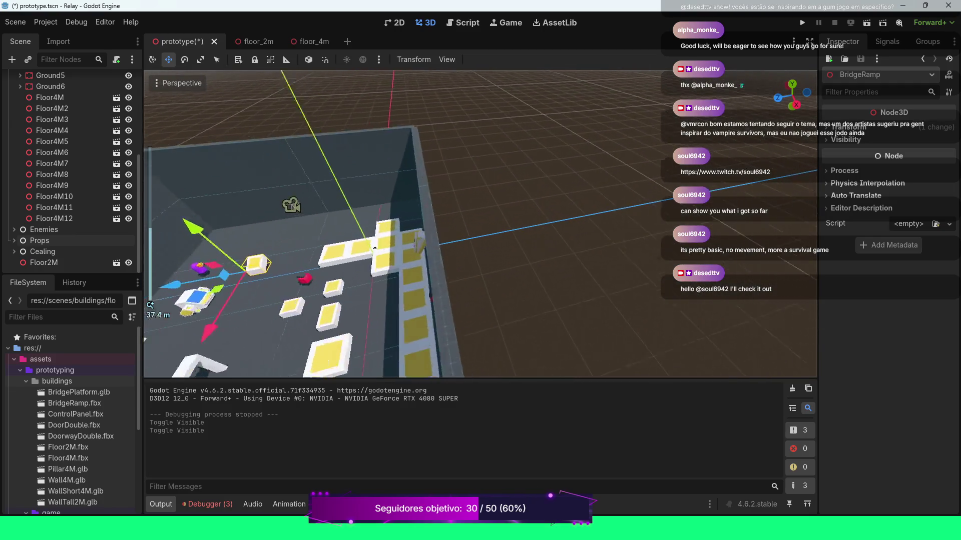
{"action": "key", "text": "w"}
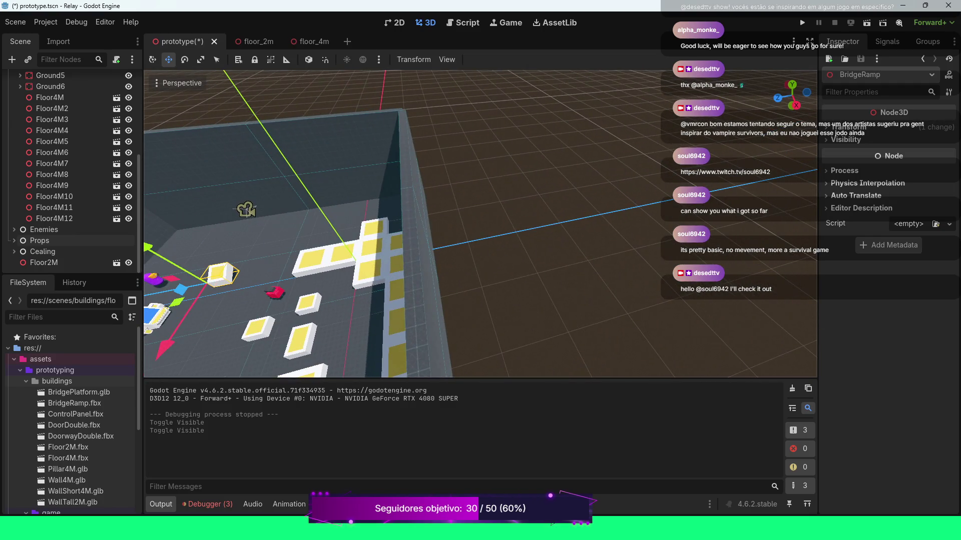
{"action": "scroll", "coordinate": [480, 224], "scroll_direction": "up", "scroll_amount": 3}
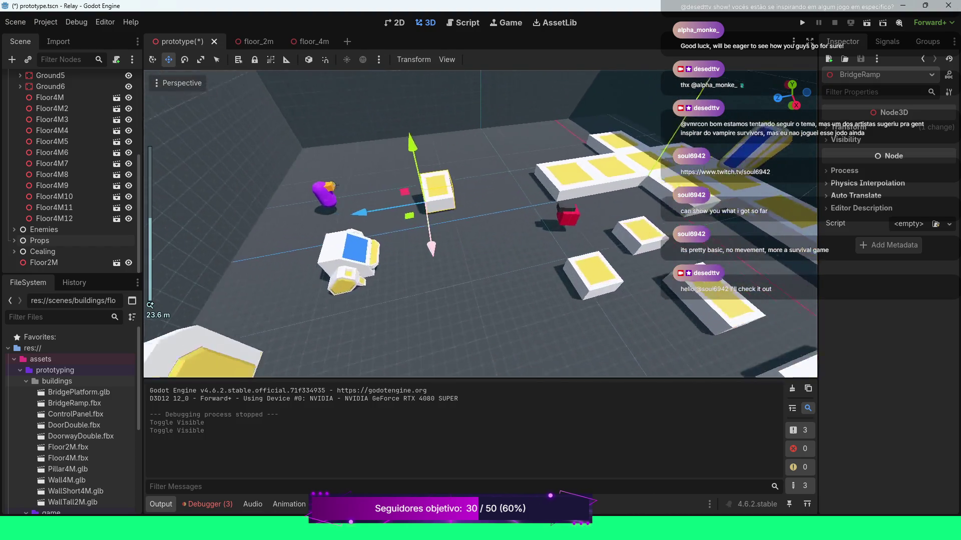
{"action": "key", "text": "w"}
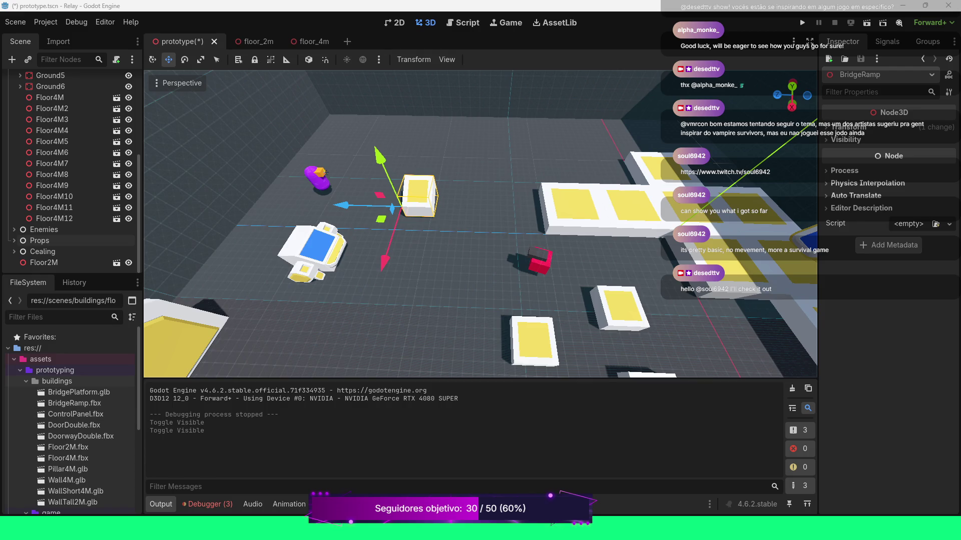
{"action": "scroll", "coordinate": [481, 224], "scroll_direction": "down", "scroll_amount": 3}
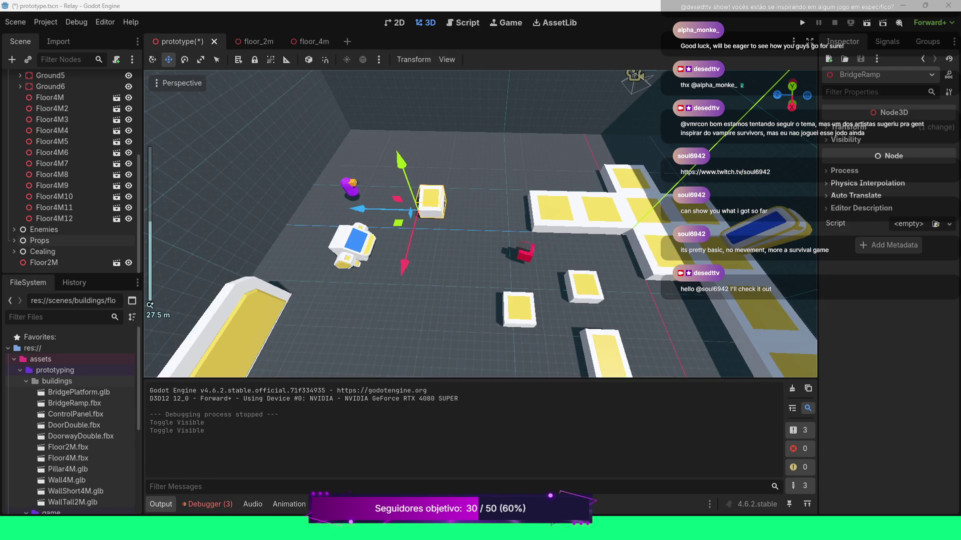
{"action": "scroll", "coordinate": [480, 223], "scroll_direction": "up", "scroll_amount": 2}
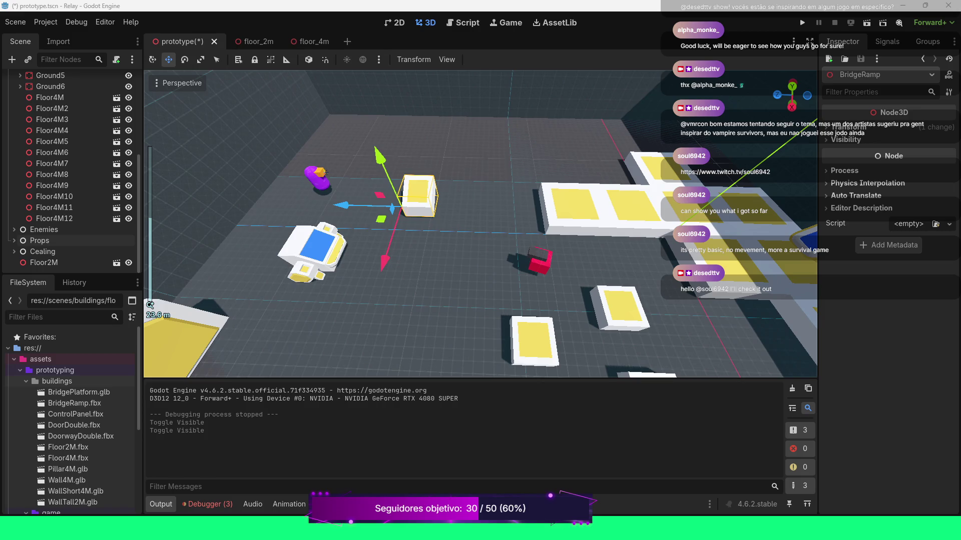
{"action": "mouse_move", "coordinate": [481, 224]}
{"action": "left_mouse_down"}
{"action": "mouse_move", "coordinate": [361, 227]}
{"action": "mouse_move", "coordinate": [300, 260]}
{"action": "left_mouse_up"}
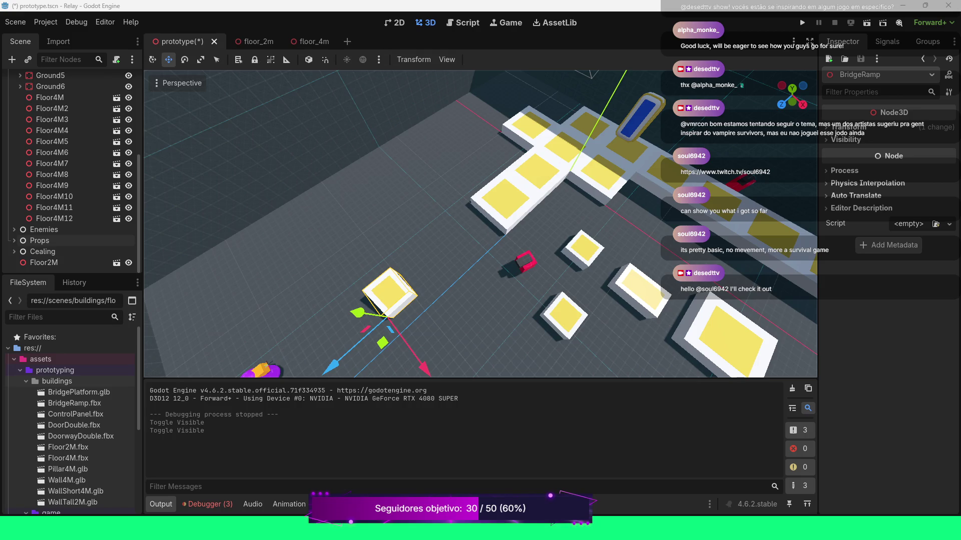
{"action": "scroll", "coordinate": [480, 224], "scroll_direction": "down", "scroll_amount": 2}
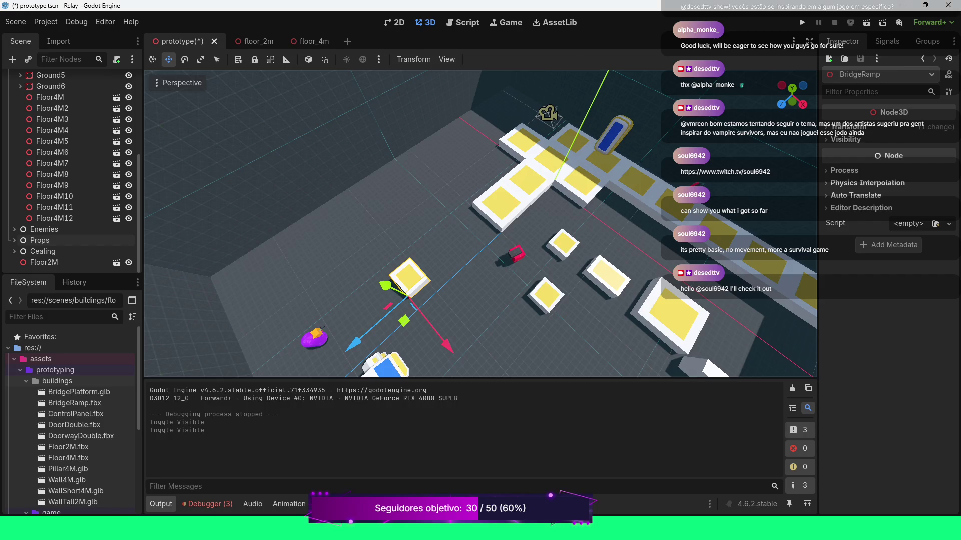
{"action": "left_click_drag", "start_coordinate": [481, 225], "coordinate": [415, 200]}
{"action": "left_click_drag", "start_coordinate": [539, 207], "coordinate": [494, 231]}
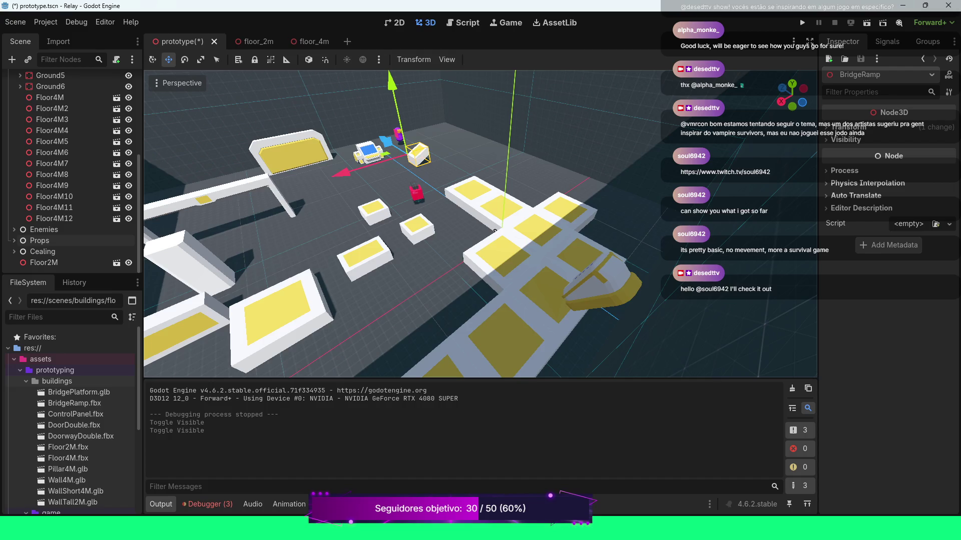
Frame DoorwayDouble and slide it along the X axis.
{"action": "left_click", "coordinate": [288, 152]}
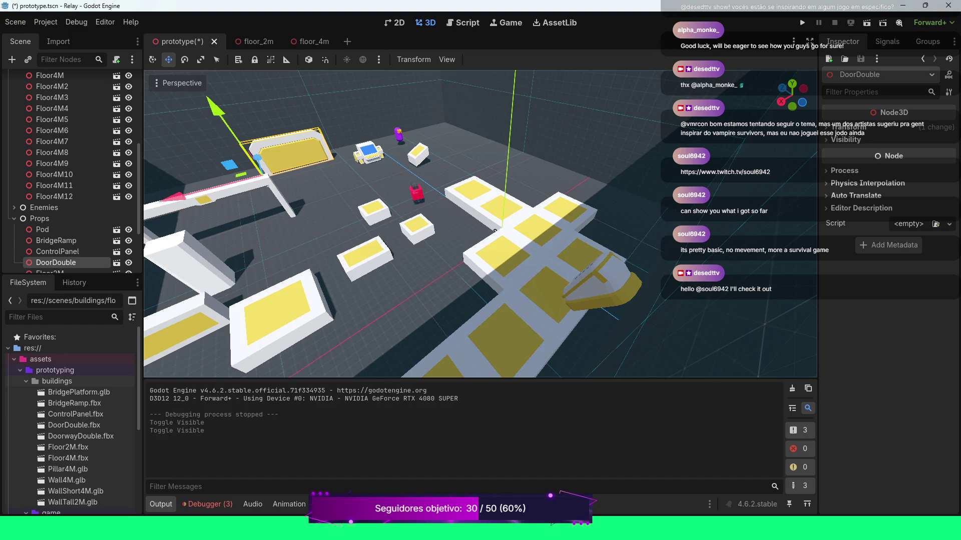
{"action": "left_click", "coordinate": [165, 238]}
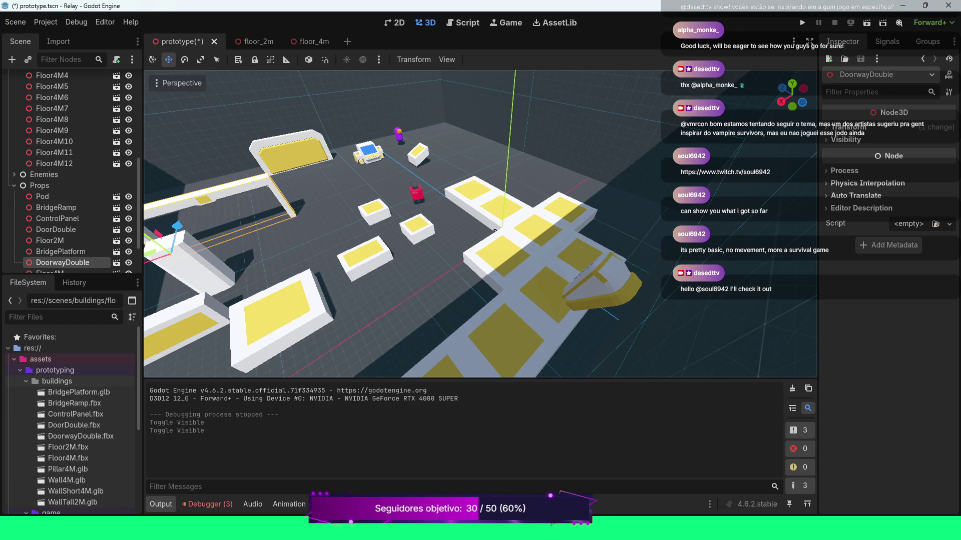
{"action": "key", "text": "f"}
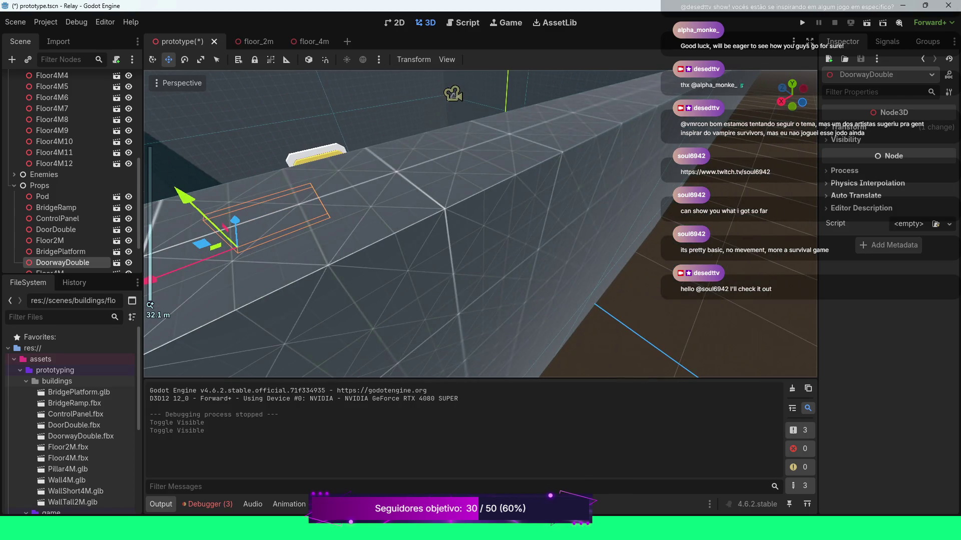
{"action": "scroll", "coordinate": [480, 225], "scroll_direction": "down", "scroll_amount": 10}
{"action": "left_click_drag", "start_coordinate": [211, 238], "coordinate": [492, 238]}
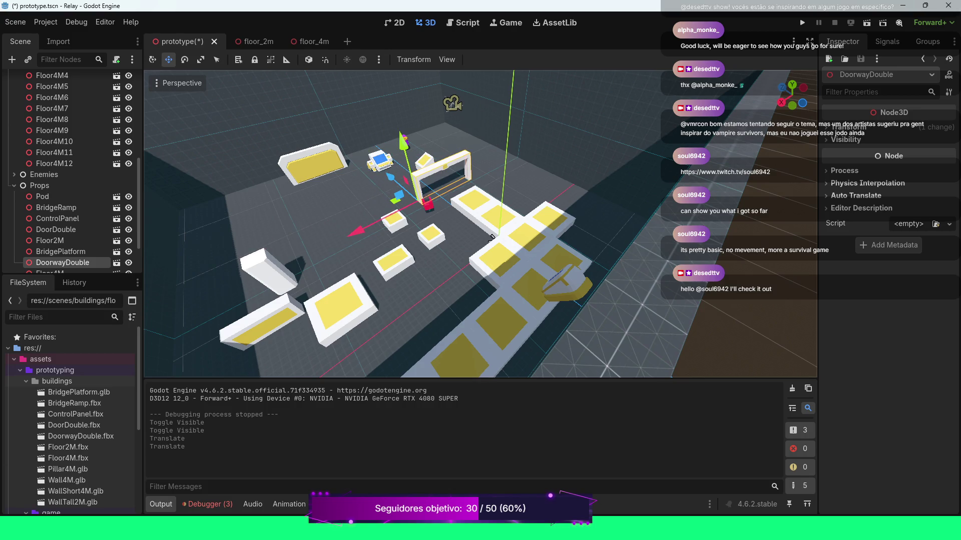
Move DoorDouble along X, nudge it along Z, then slide it left along X.
{"action": "left_click", "coordinate": [56, 229]}
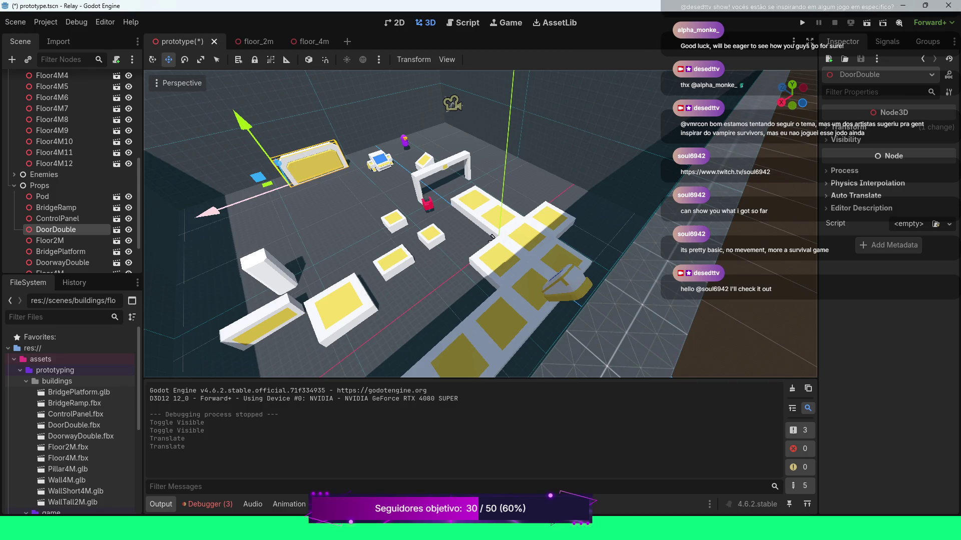
{"action": "left_click_drag", "start_coordinate": [492, 238], "coordinate": [491, 238]}
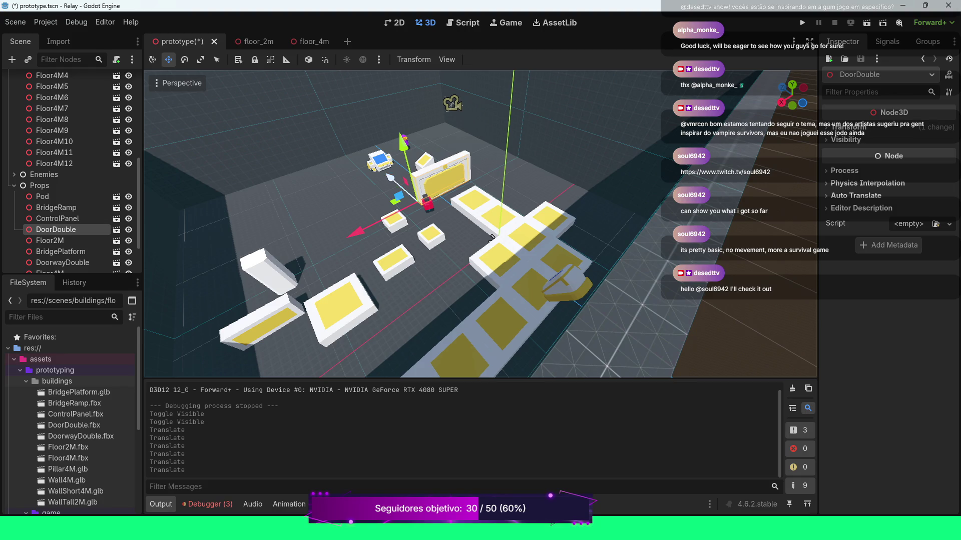
{"action": "scroll", "coordinate": [491, 239], "scroll_direction": "up", "scroll_amount": 3}
{"action": "left_click_drag", "start_coordinate": [502, 246], "coordinate": [502, 247]}
{"action": "left_click_drag", "start_coordinate": [426, 261], "coordinate": [421, 263]}
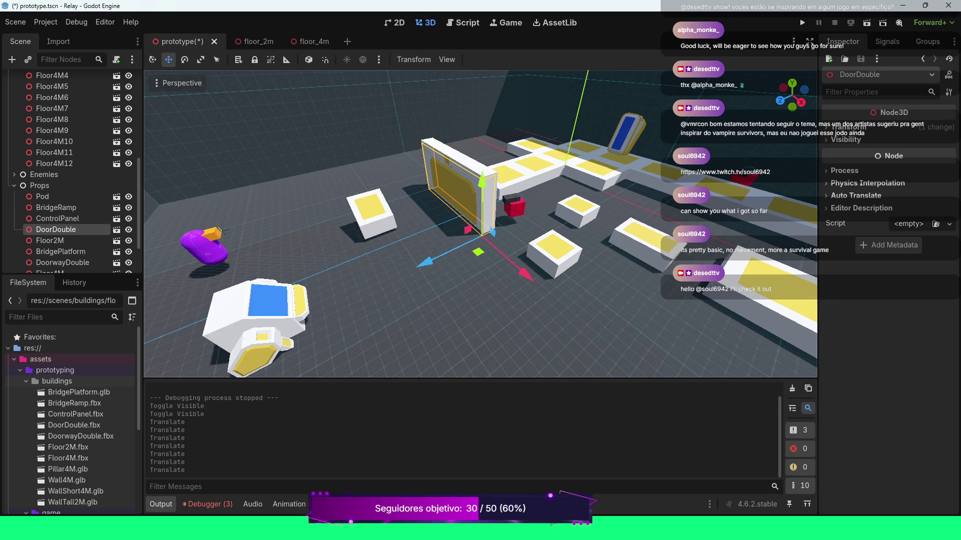
{"action": "left_click_drag", "start_coordinate": [502, 247], "coordinate": [502, 246]}
{"action": "mouse_move", "coordinate": [623, 203]}
{"action": "left_mouse_down"}
{"action": "mouse_move", "coordinate": [525, 196]}
{"action": "mouse_move", "coordinate": [751, 211]}
{"action": "mouse_move", "coordinate": [603, 201]}
{"action": "mouse_move", "coordinate": [624, 202]}
{"action": "left_mouse_up"}
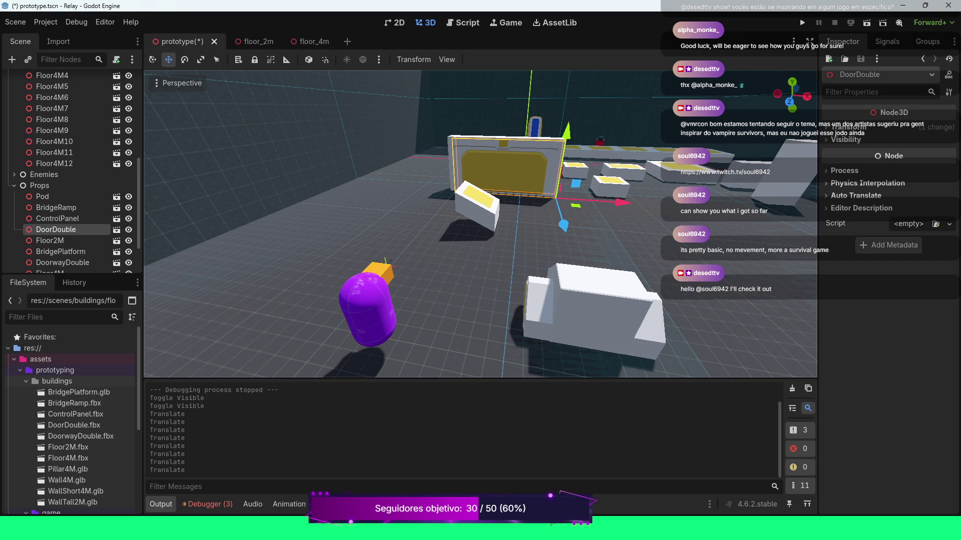
Switch to rotate mode and orbit around the door, selecting Floor4M5 and a ground mesh.
{"action": "key", "text": "e"}
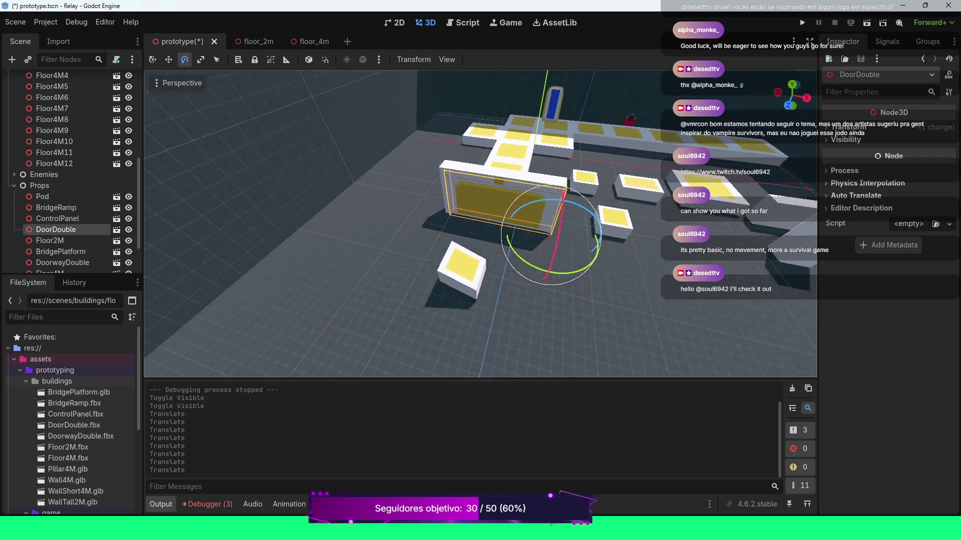
{"action": "left_click_drag", "start_coordinate": [480, 225], "coordinate": [400, 240]}
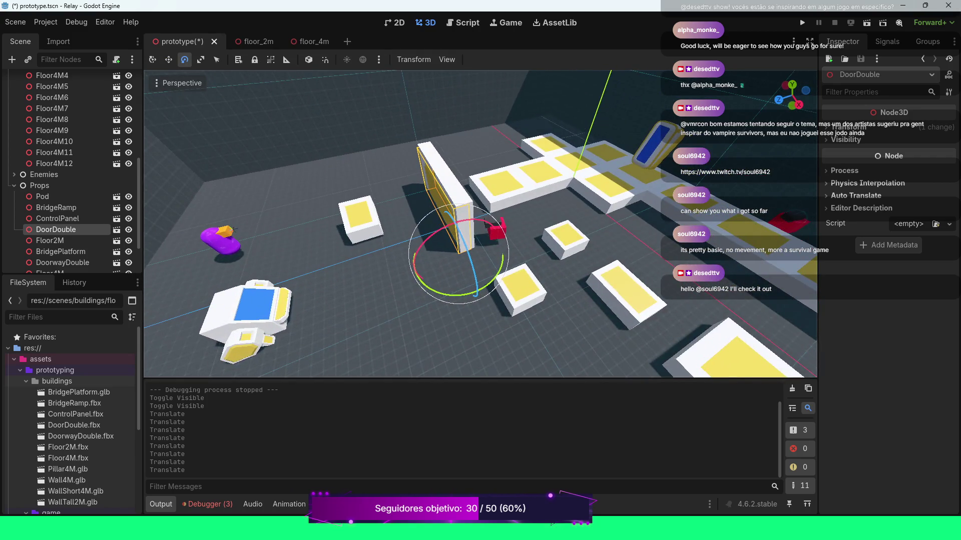
{"action": "left_click_drag", "start_coordinate": [480, 225], "coordinate": [510, 230]}
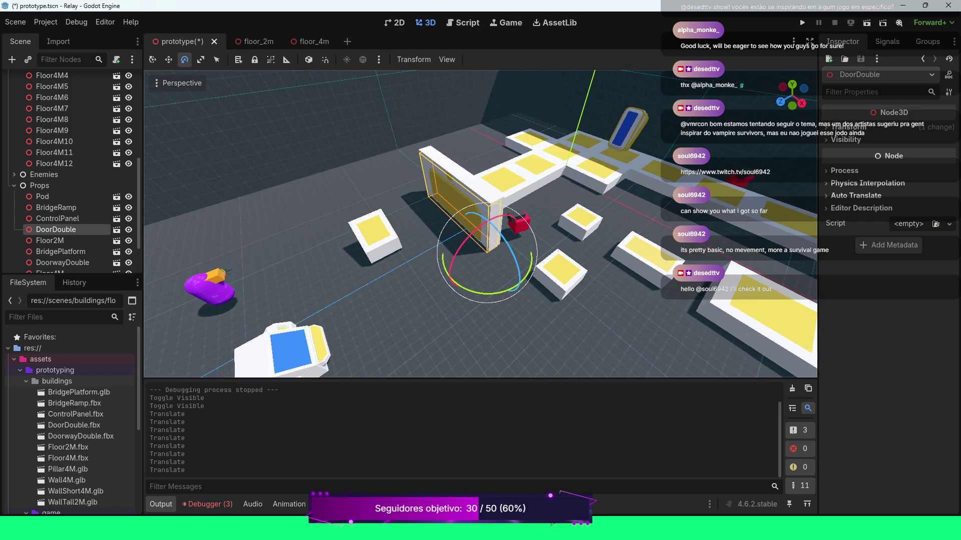
{"action": "scroll", "coordinate": [481, 223], "scroll_direction": "up", "scroll_amount": 5}
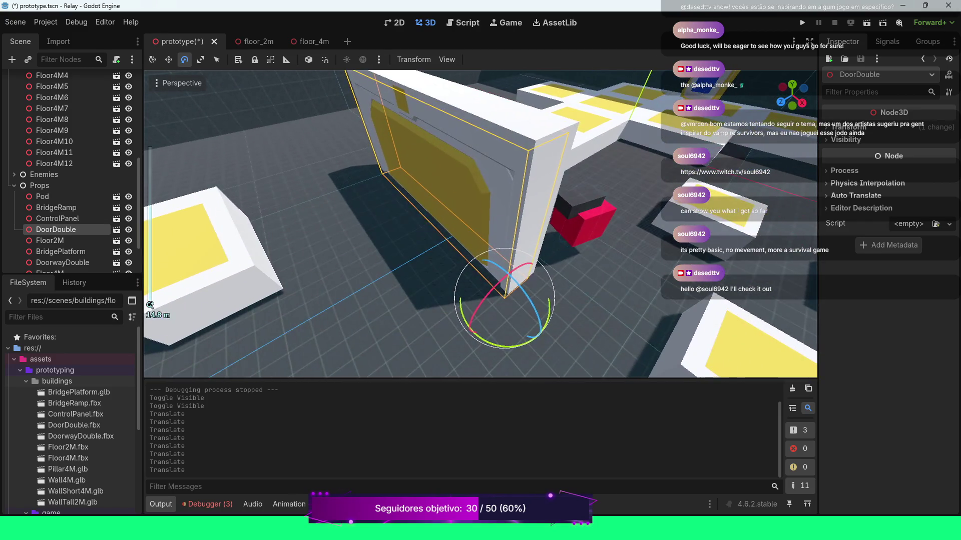
{"action": "mouse_move", "coordinate": [480, 225]}
{"action": "left_mouse_down"}
{"action": "mouse_move", "coordinate": [440, 228]}
{"action": "mouse_move", "coordinate": [441, 215]}
{"action": "left_mouse_up"}
{"action": "left_click", "coordinate": [52, 86]}
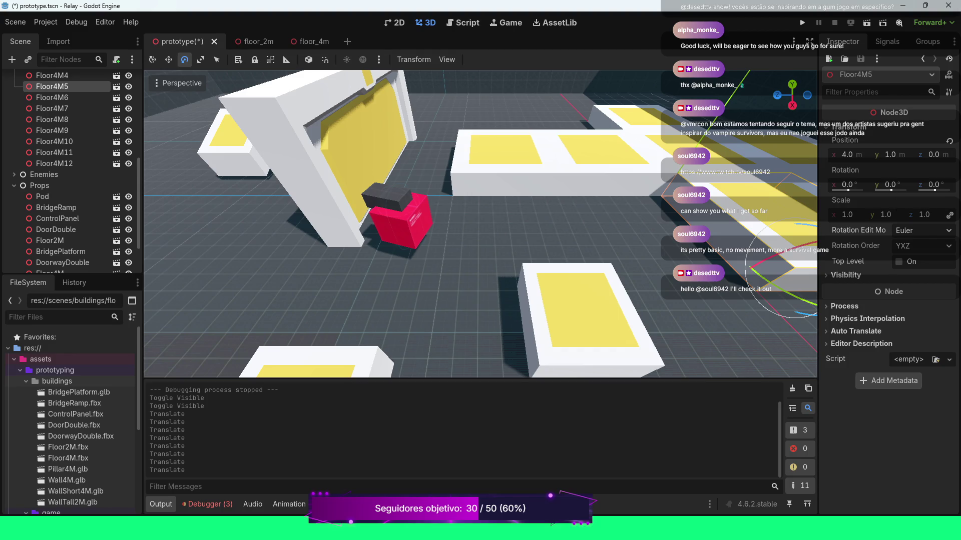
{"action": "left_click", "coordinate": [450, 300]}
{"action": "mouse_move", "coordinate": [620, 200]}
{"action": "left_mouse_down"}
{"action": "mouse_move", "coordinate": [627, 143]}
{"action": "mouse_move", "coordinate": [634, 153]}
{"action": "mouse_move", "coordinate": [594, 163]}
{"action": "left_mouse_up"}
{"action": "scroll", "coordinate": [634, 153], "scroll_direction": "down", "scroll_amount": 8}
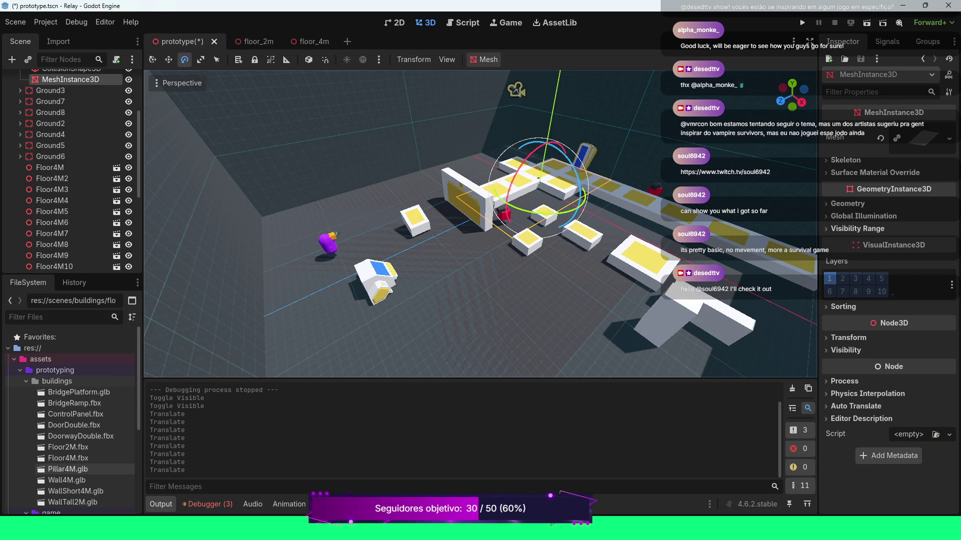
Select ControlPanel and bring up the context menu for ControlPanel.fbx in the FileSystem dock.
{"action": "left_click", "coordinate": [378, 280]}
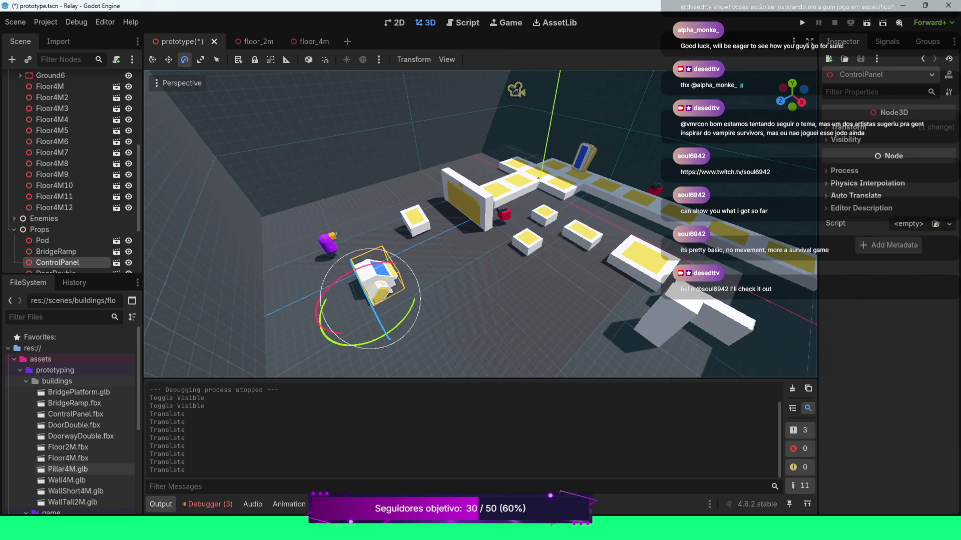
{"action": "left_click", "coordinate": [75, 414]}
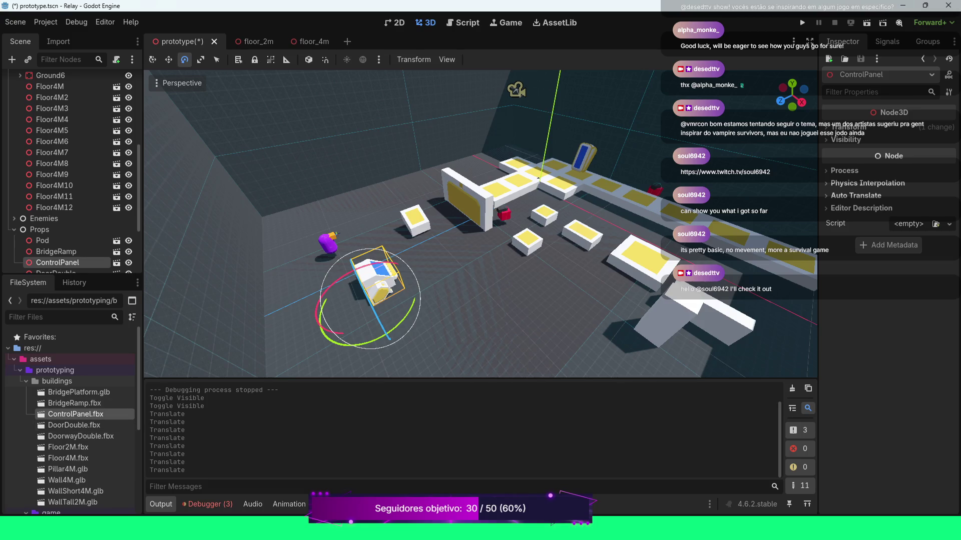
{"action": "right_click", "coordinate": [57, 414]}
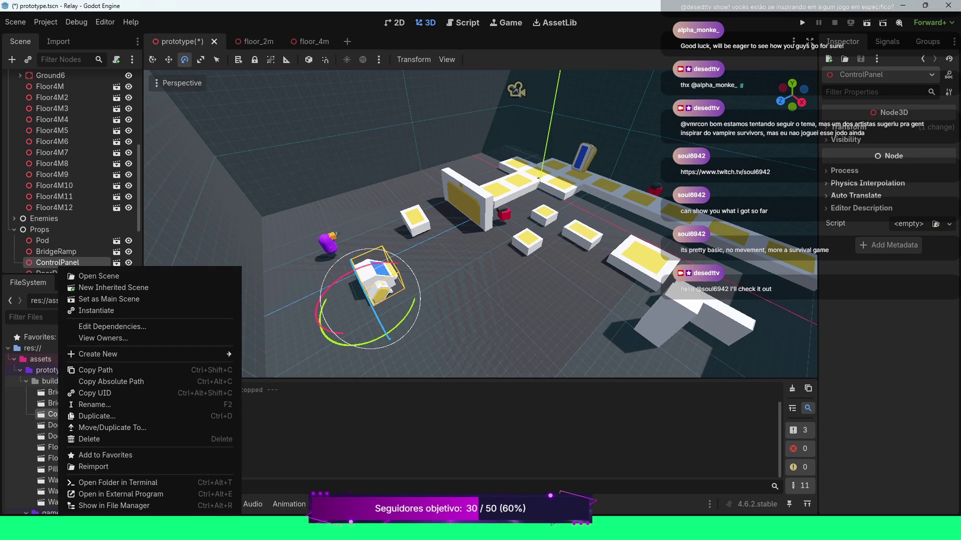
Create a new inherited scene from ControlPanel.fbx and view the model from the front-left.
{"action": "left_click", "coordinate": [114, 287]}
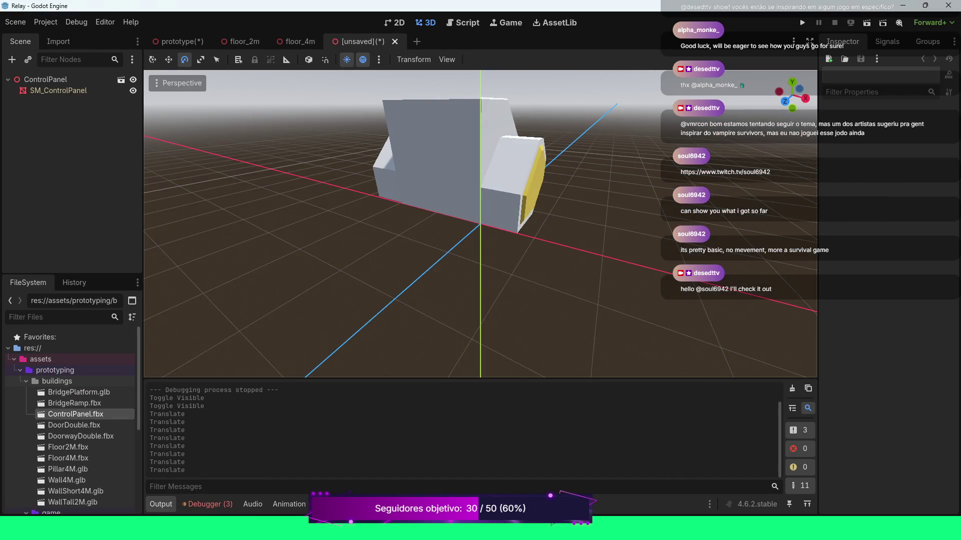
{"action": "left_click_drag", "start_coordinate": [481, 225], "coordinate": [380, 215]}
{"action": "scroll", "coordinate": [480, 225], "scroll_direction": "up", "scroll_amount": 3}
{"action": "left_click_drag", "start_coordinate": [481, 225], "coordinate": [343, 216]}
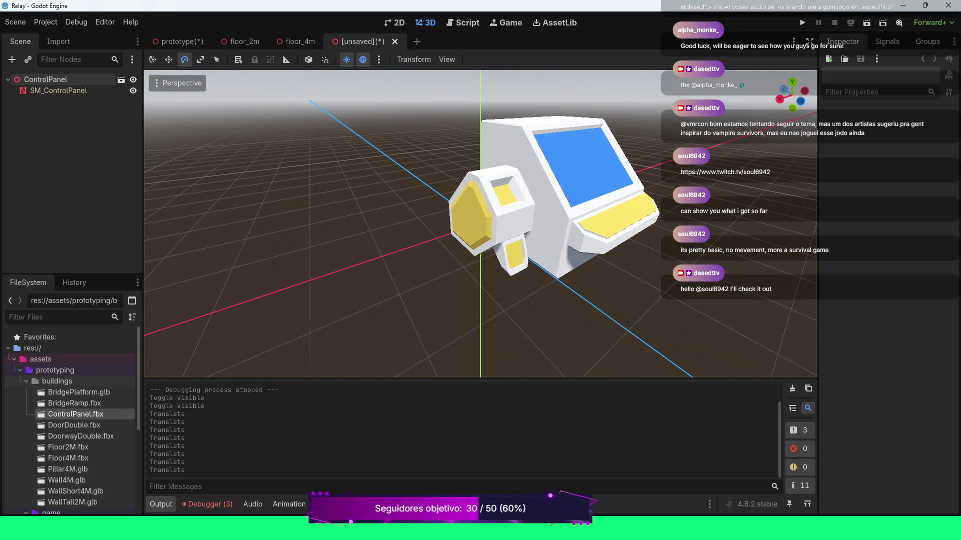
Select SM_ControlPanel, then bring up the ControlPanel root's context menu.
{"action": "left_click", "coordinate": [55, 90]}
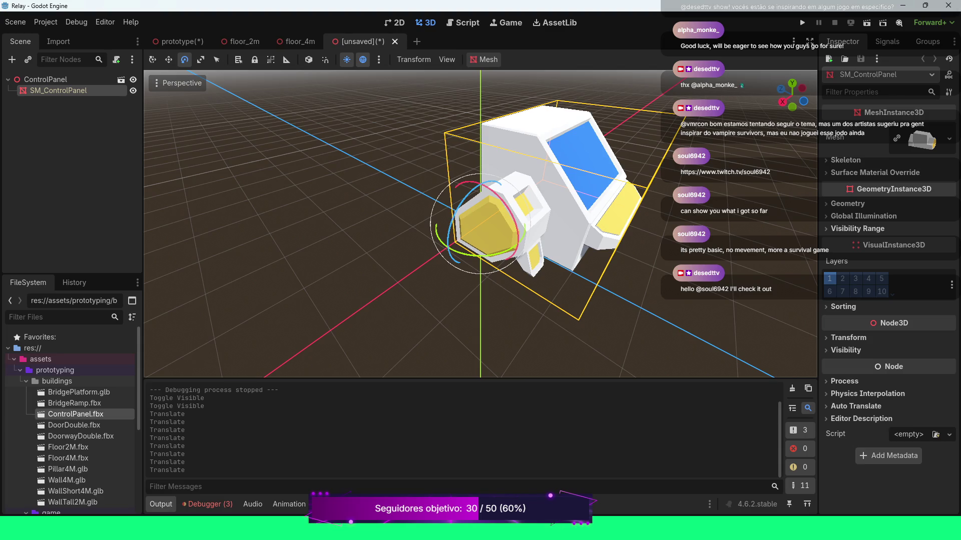
{"action": "left_click", "coordinate": [45, 79]}
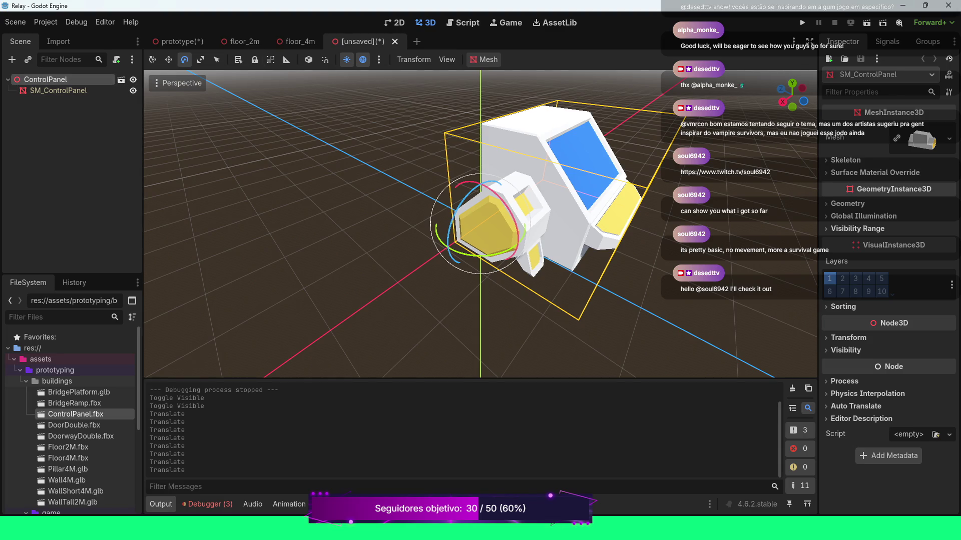
{"action": "right_click", "coordinate": [64, 79]}
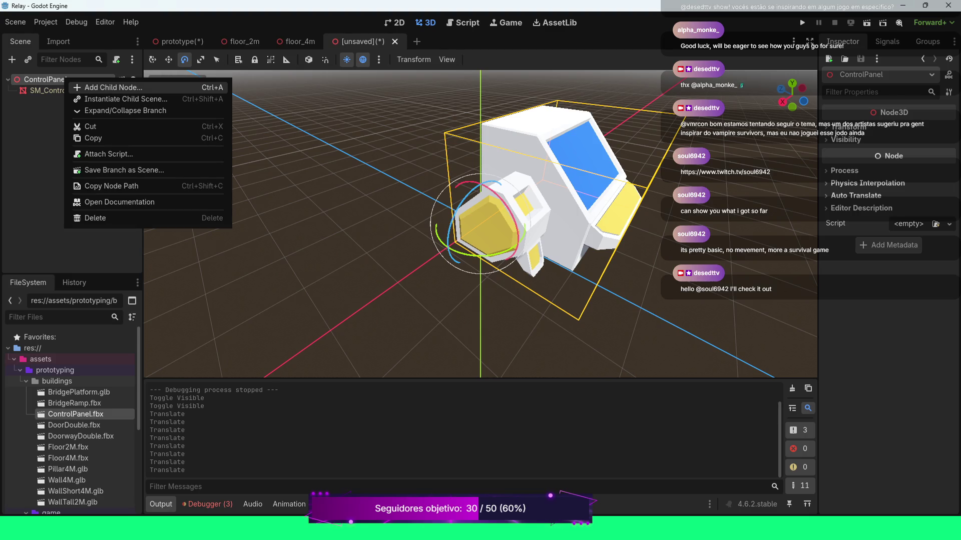
Add an Area3D child under ControlPanel by searching 'are' in Add Child Node.
{"action": "left_click", "coordinate": [110, 87]}
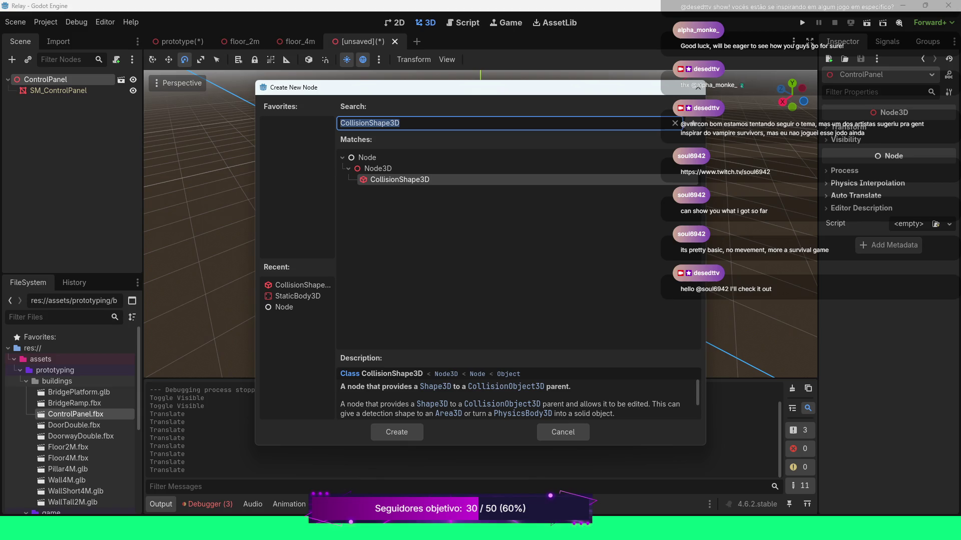
{"action": "key", "text": "BackSpace"}
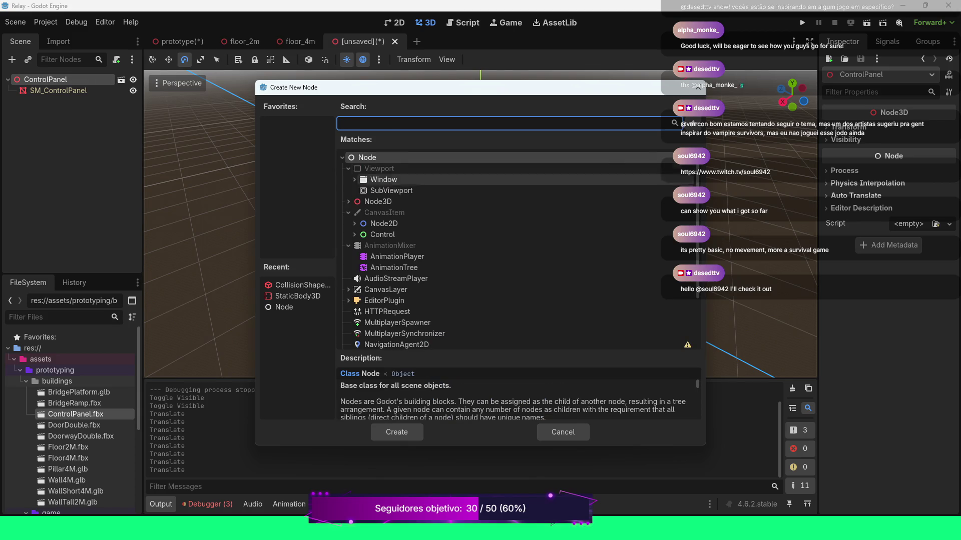
{"action": "scroll", "coordinate": [500, 220], "scroll_direction": "down", "scroll_amount": 3}
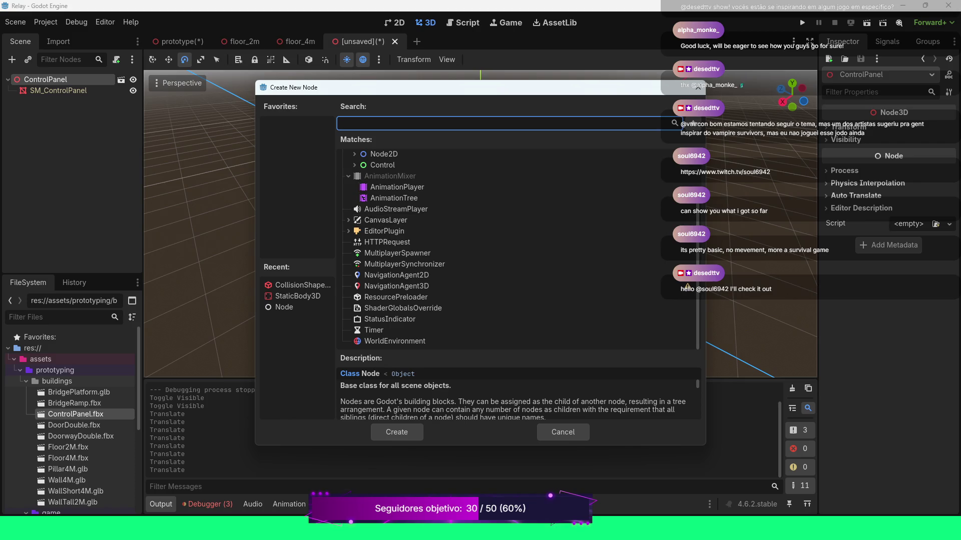
{"action": "type", "text": "c"}
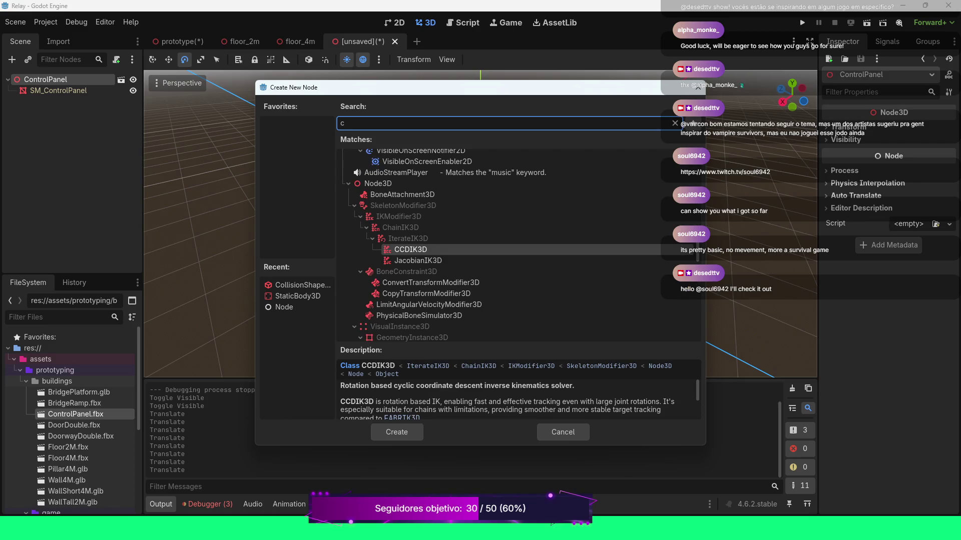
{"action": "type", "text": "oll"}
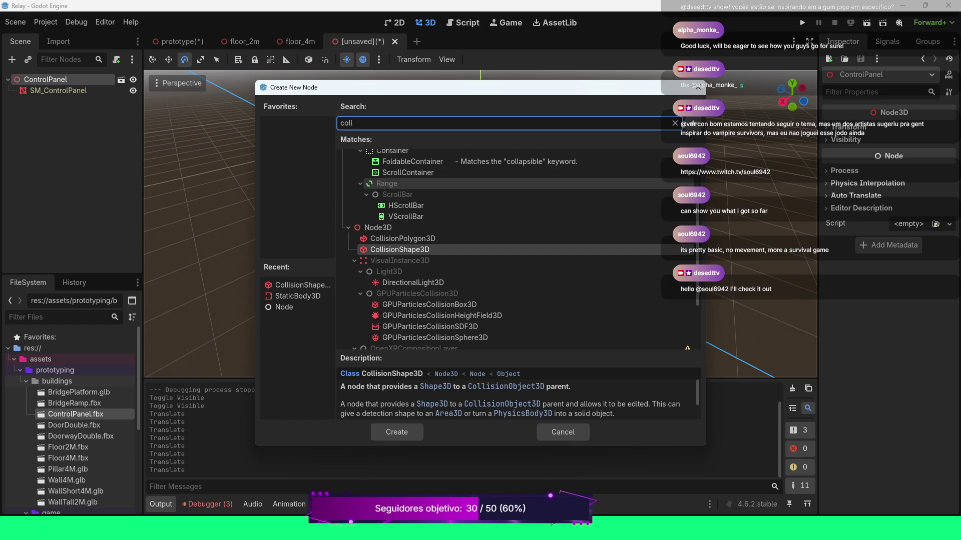
{"action": "scroll", "coordinate": [450, 190], "scroll_direction": "down", "scroll_amount": 3}
{"action": "scroll", "coordinate": [638, 191], "scroll_direction": "up", "scroll_amount": 6}
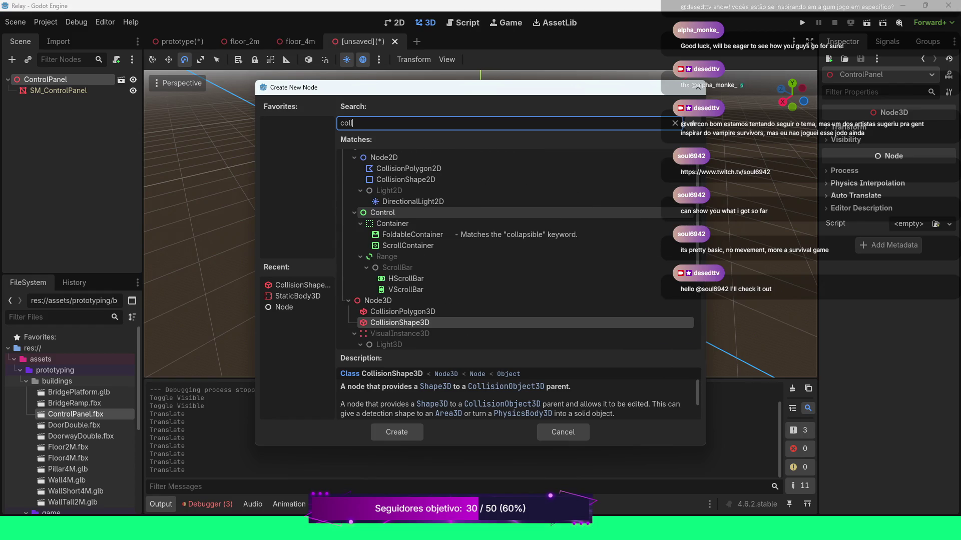
{"action": "key", "text": "BackSpace"}
{"action": "key", "text": "BackSpace"}
{"action": "key", "text": "BackSpace"}
{"action": "key", "text": "BackSpace"}
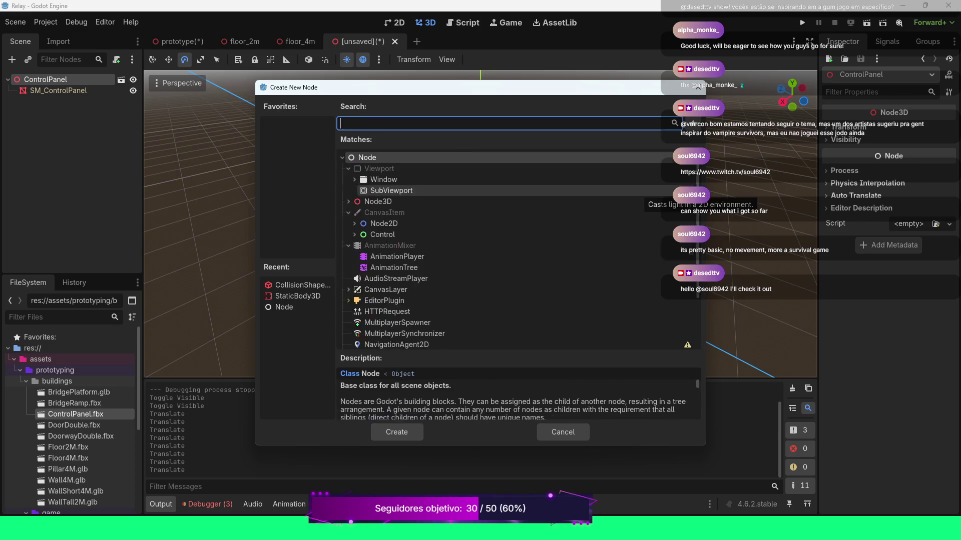
{"action": "type", "text": "are"}
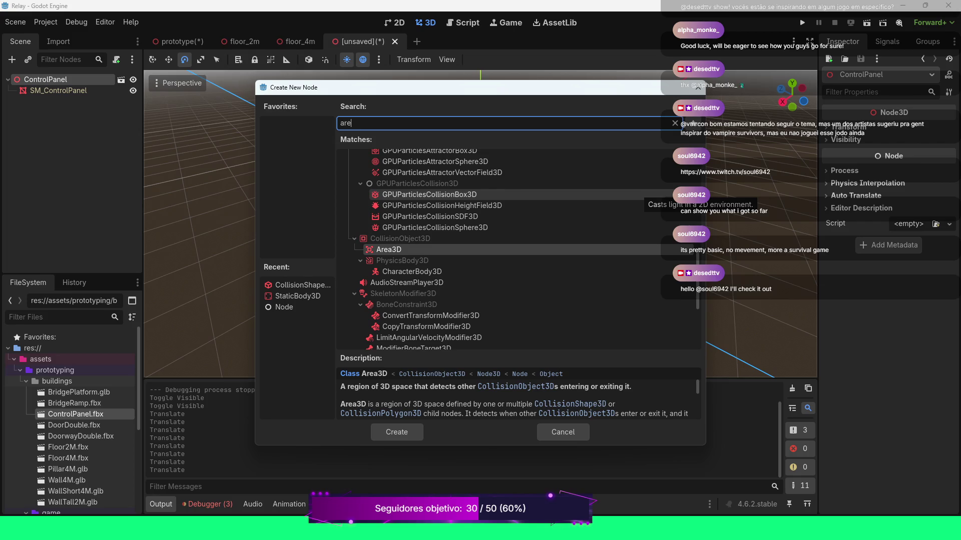
{"action": "key", "text": "Return"}
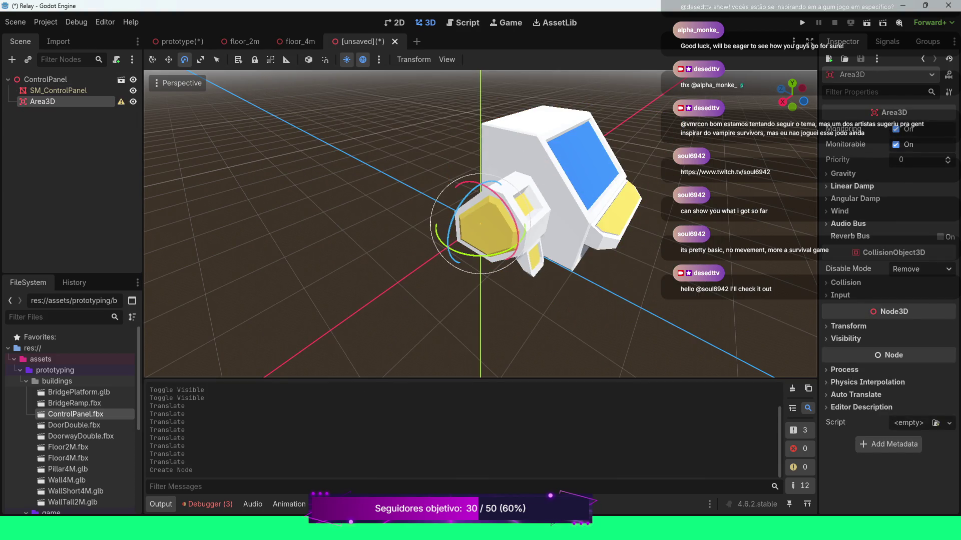
{"action": "mouse_move", "coordinate": [480, 225]}
{"action": "left_mouse_down"}
{"action": "mouse_move", "coordinate": [520, 225]}
{"action": "mouse_move", "coordinate": [520, 240]}
{"action": "mouse_move", "coordinate": [420, 245]}
{"action": "mouse_move", "coordinate": [395, 210]}
{"action": "mouse_move", "coordinate": [385, 170]}
{"action": "mouse_move", "coordinate": [365, 178]}
{"action": "mouse_move", "coordinate": [343, 154]}
{"action": "left_mouse_up"}
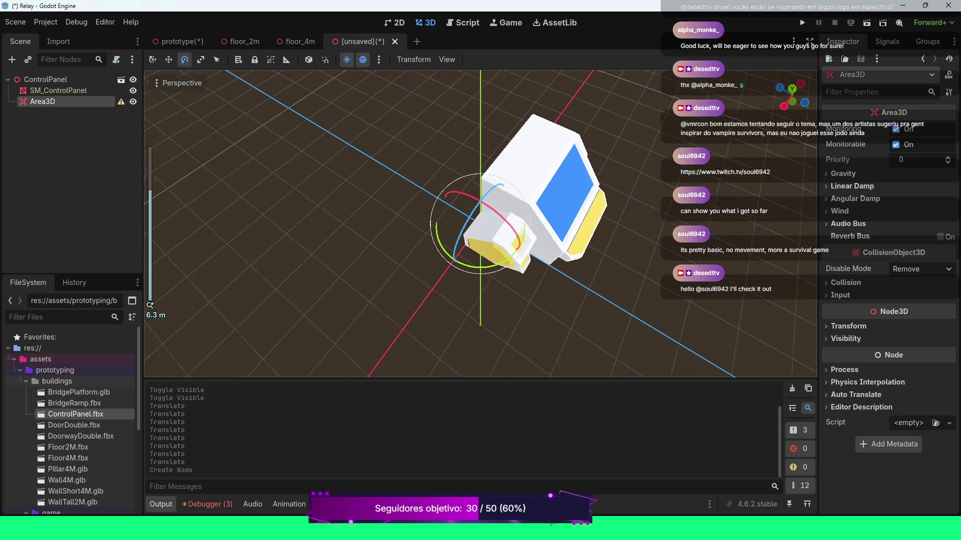
Zoom and orbit to a lower frontal view of the control panel.
{"action": "scroll", "coordinate": [480, 224], "scroll_direction": "down", "scroll_amount": 3}
{"action": "left_click_drag", "start_coordinate": [480, 224], "coordinate": [505, 208]}
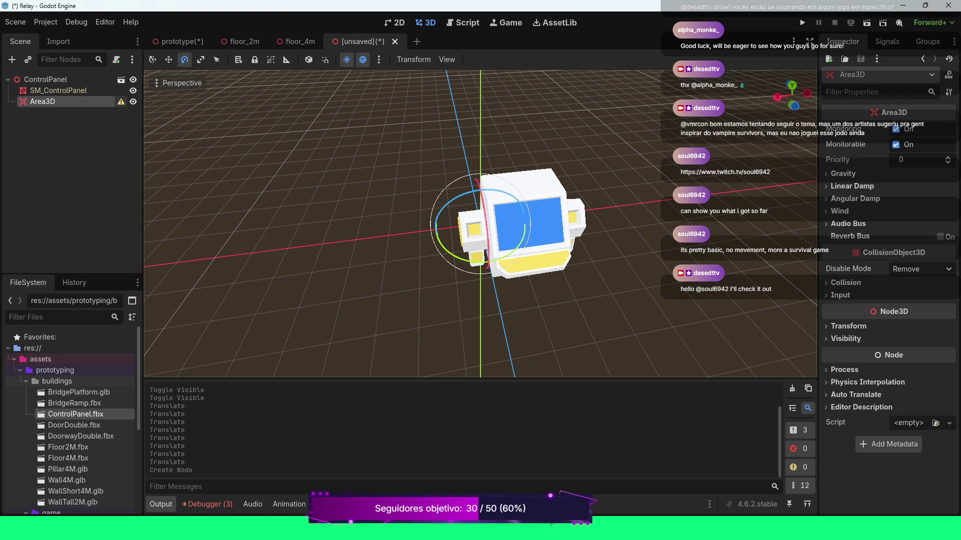
Add a CollisionShape3D under Area3D and open its Shape type list in the Inspector.
{"action": "mouse_move", "coordinate": [121, 102]}
{"action": "right_click", "coordinate": [105, 102]}
{"action": "left_click", "coordinate": [150, 110]}
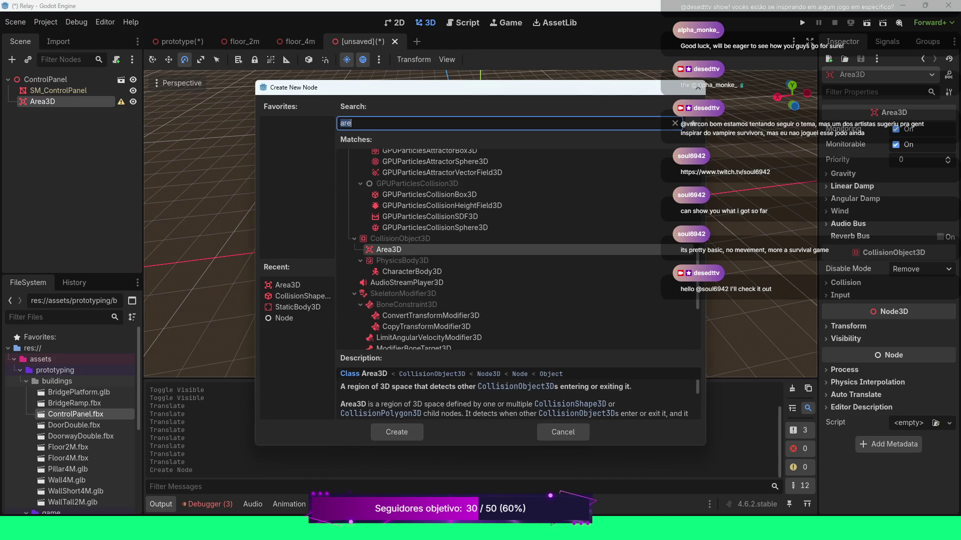
{"action": "double_click", "coordinate": [300, 296]}
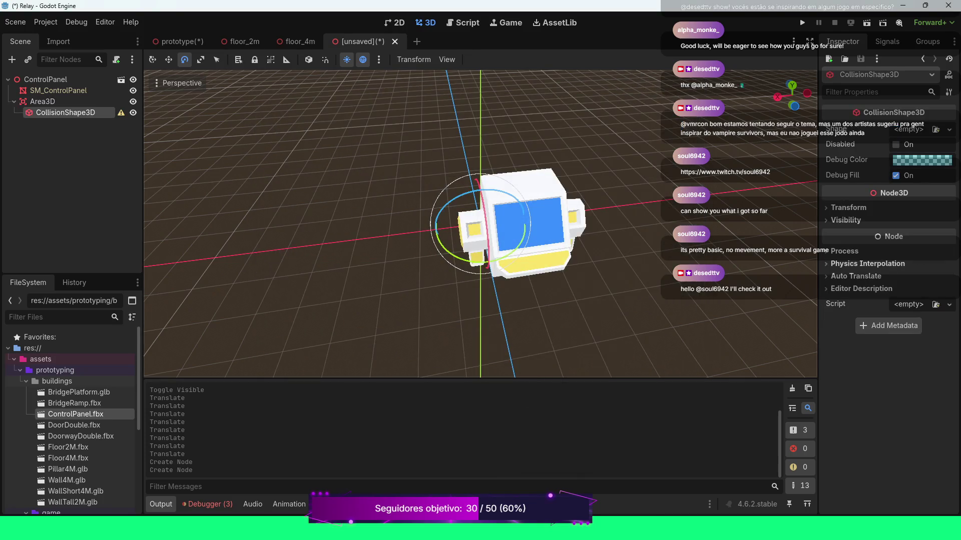
{"action": "left_click", "coordinate": [949, 130]}
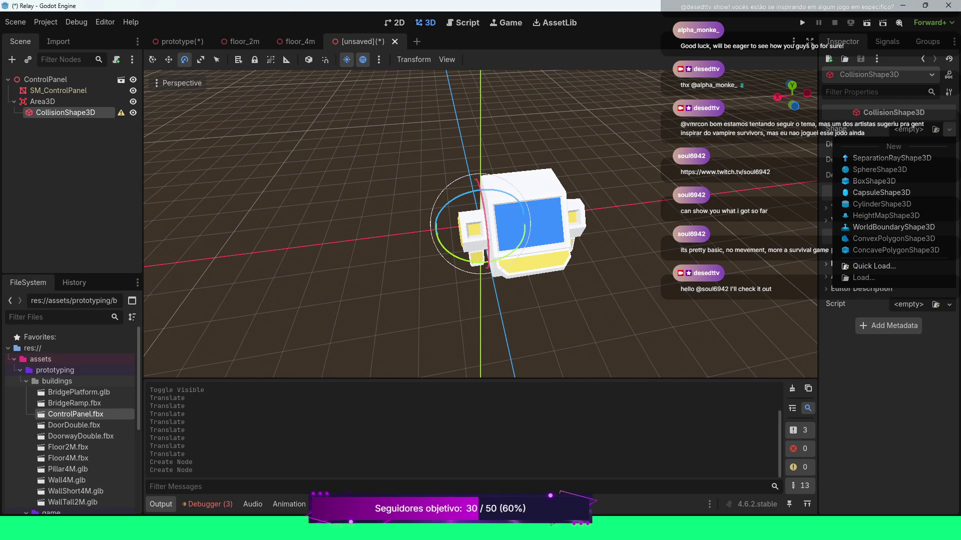
Dismiss the Shape type list with Escape, leaving the shape empty.
{"action": "key", "text": "Escape"}
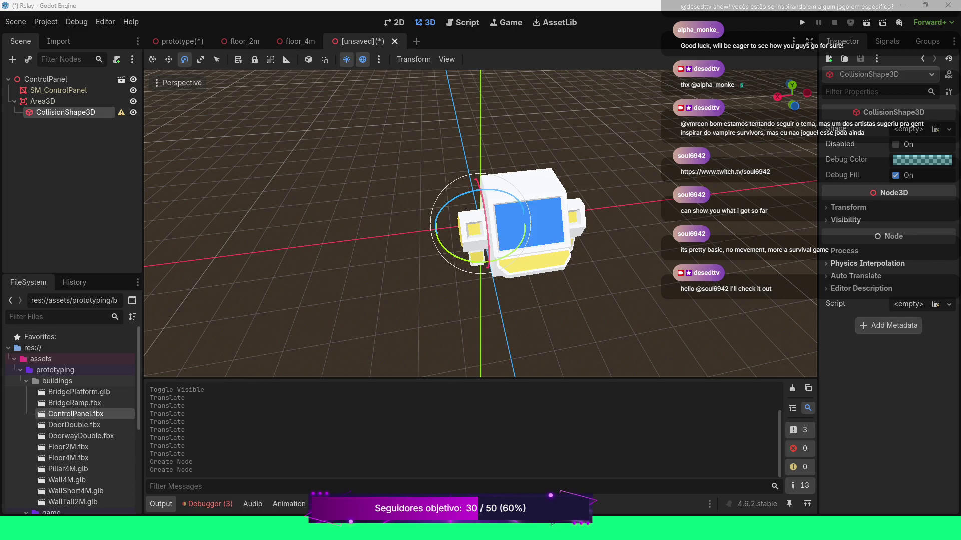
Assign a new ConcavePolygonShape3D as the CollisionShape3D's shape and expand its settings.
{"action": "left_click", "coordinate": [949, 130]}
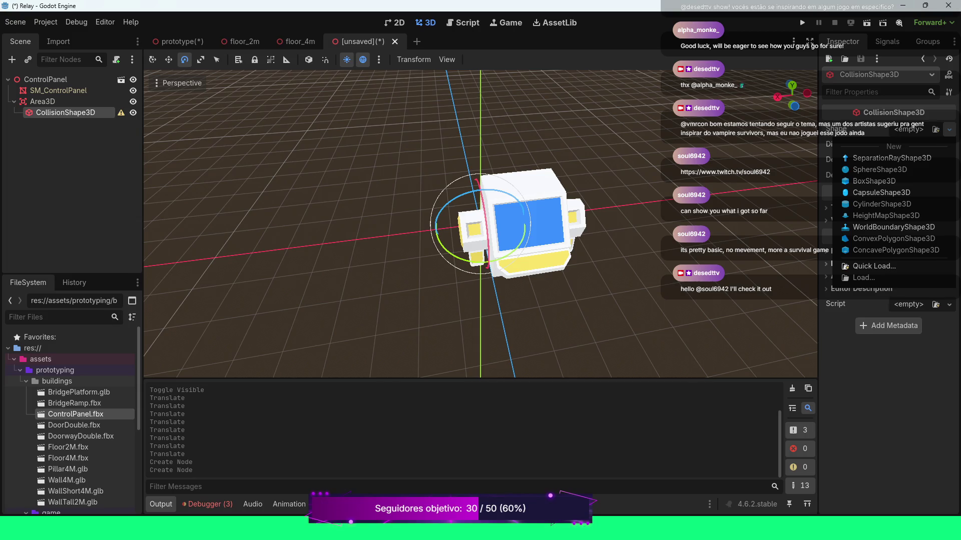
{"action": "left_click", "coordinate": [895, 250]}
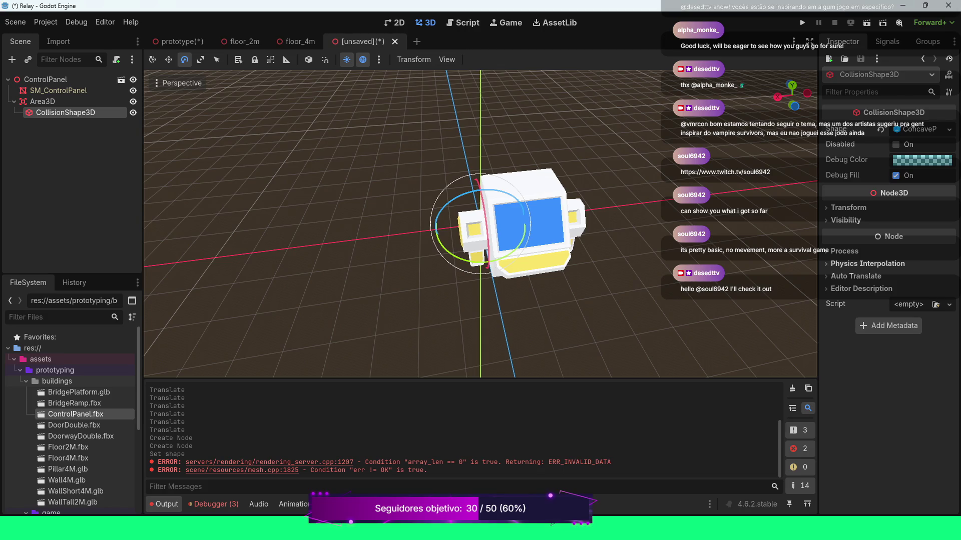
{"action": "left_click", "coordinate": [919, 129]}
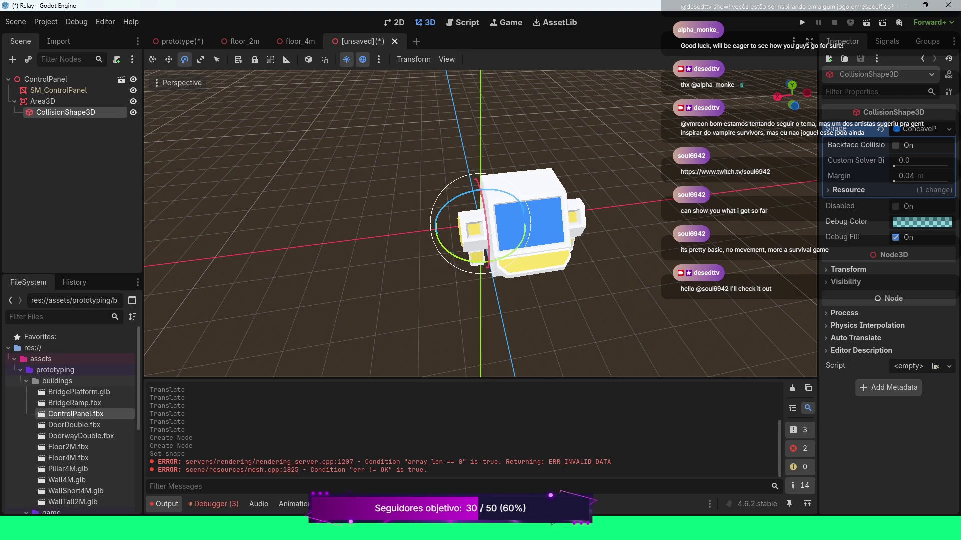
Clear the Output log and reopen the CollisionShape3D's shape resource details.
{"action": "left_click", "coordinate": [45, 102]}
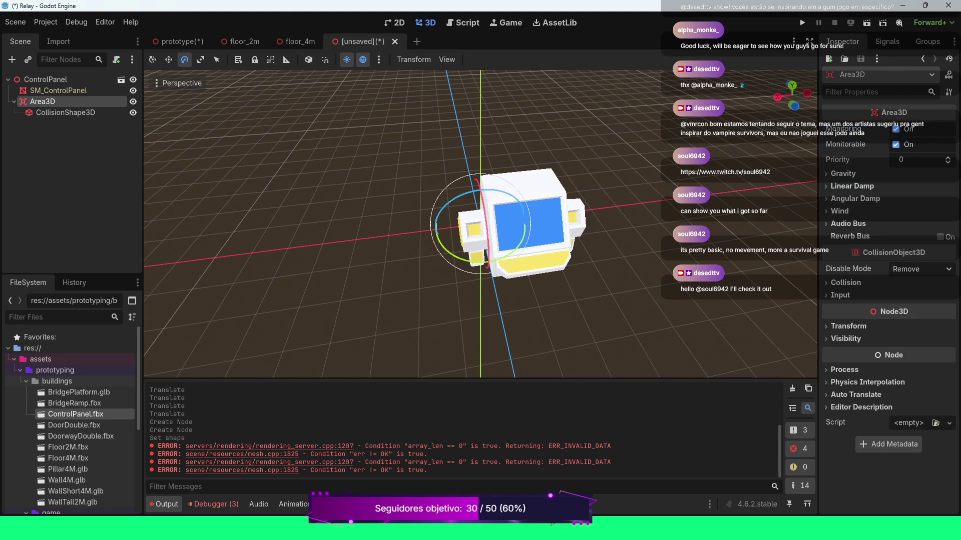
{"action": "left_click", "coordinate": [792, 389]}
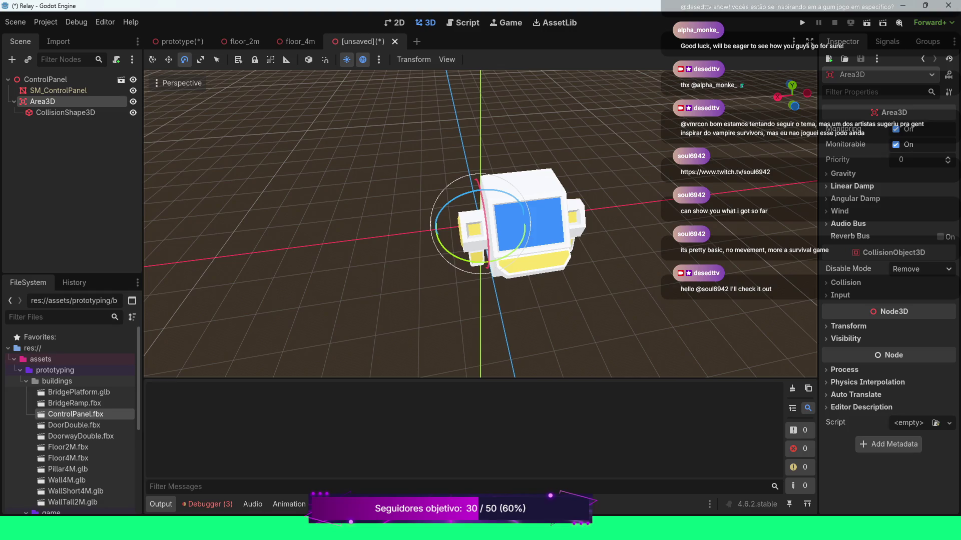
{"action": "left_click", "coordinate": [65, 113]}
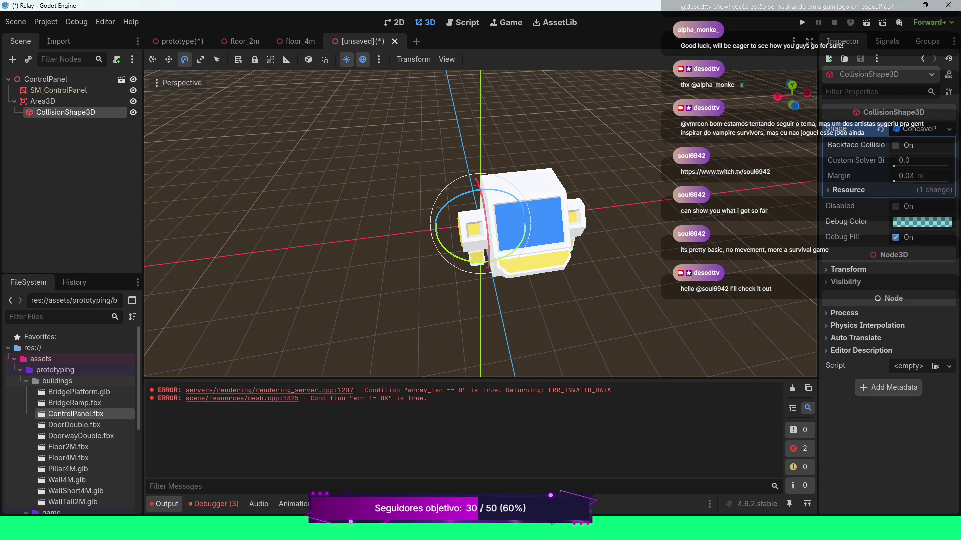
{"action": "left_click", "coordinate": [849, 190]}
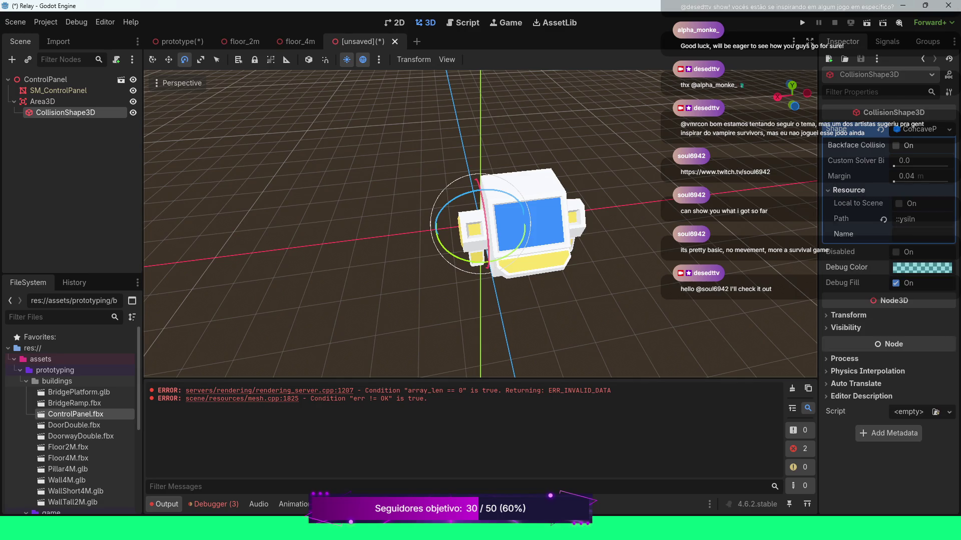
Clear the concave shape's resource path, then inspect SM_ControlPanel's skeleton properties.
{"action": "left_click", "coordinate": [883, 219]}
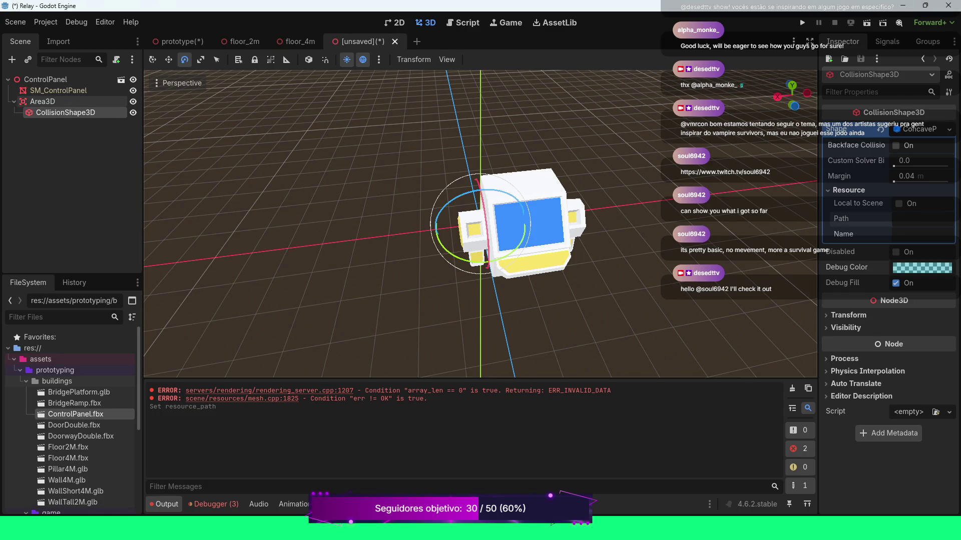
{"action": "left_click", "coordinate": [43, 101]}
{"action": "left_click", "coordinate": [75, 113]}
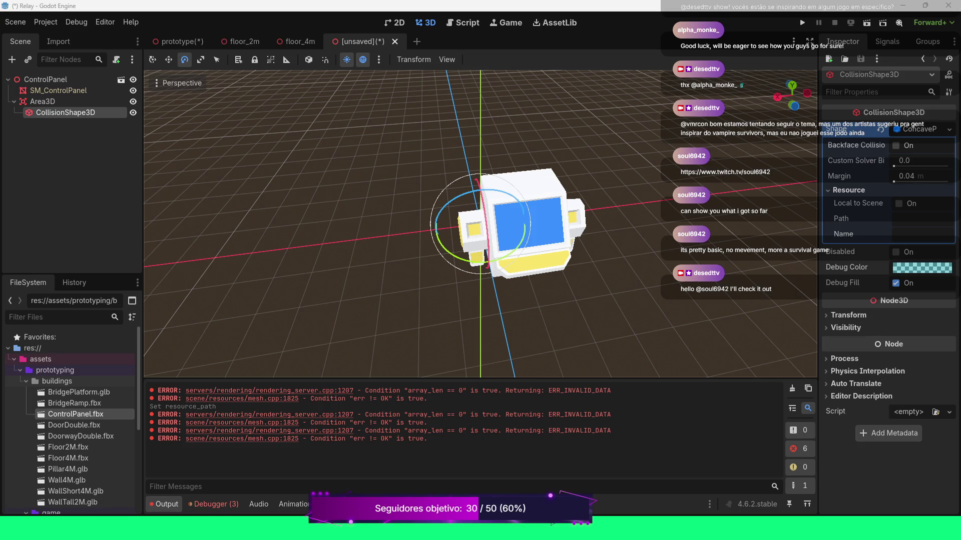
{"action": "left_click", "coordinate": [58, 90]}
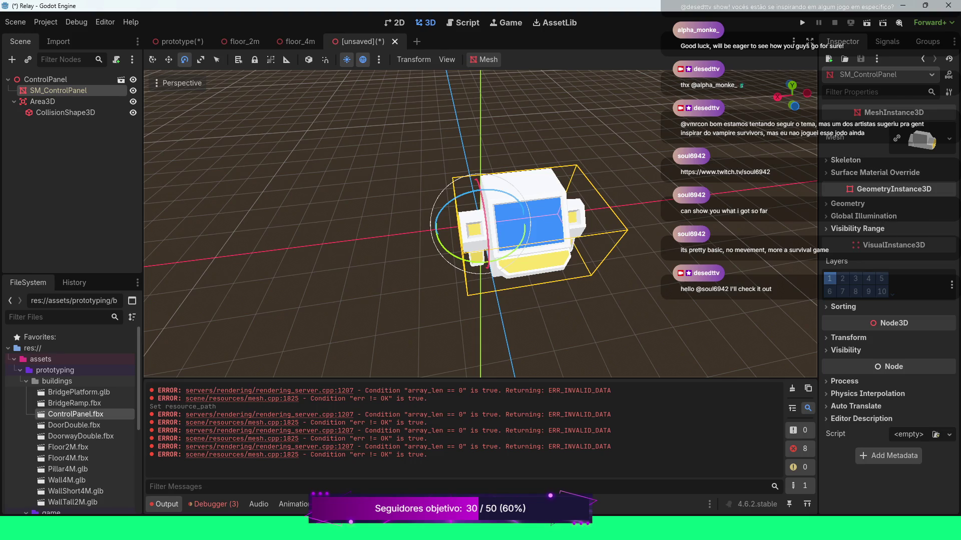
{"action": "left_click", "coordinate": [846, 159]}
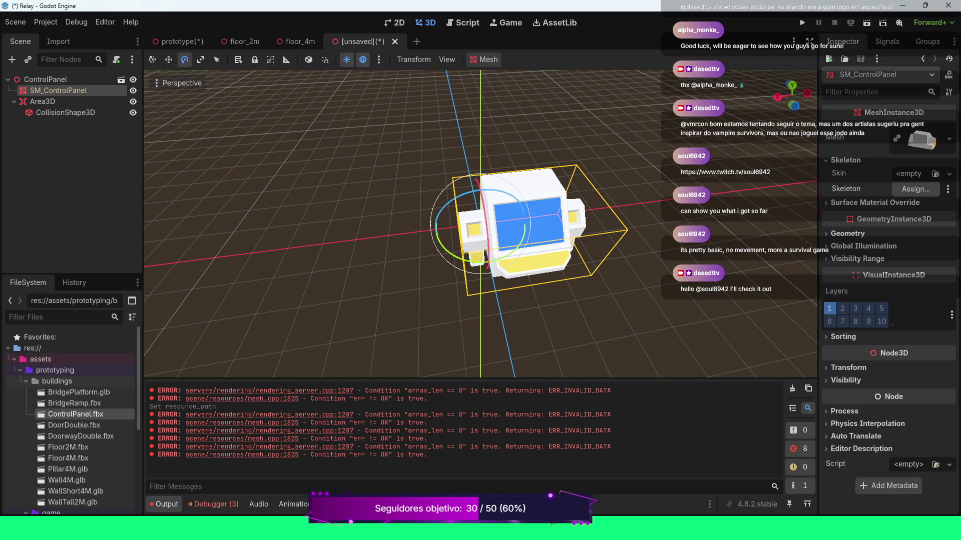
{"action": "left_click", "coordinate": [846, 159]}
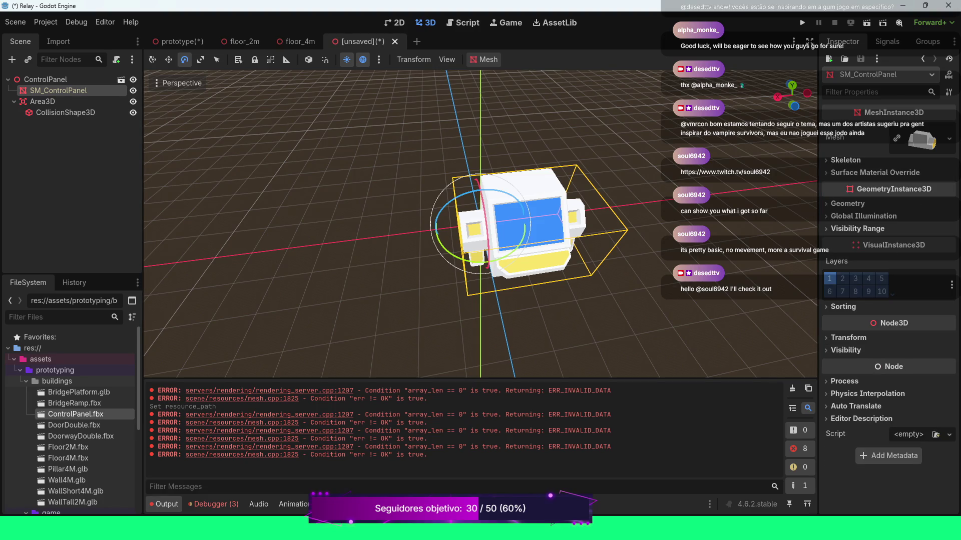
{"action": "left_click", "coordinate": [875, 173]}
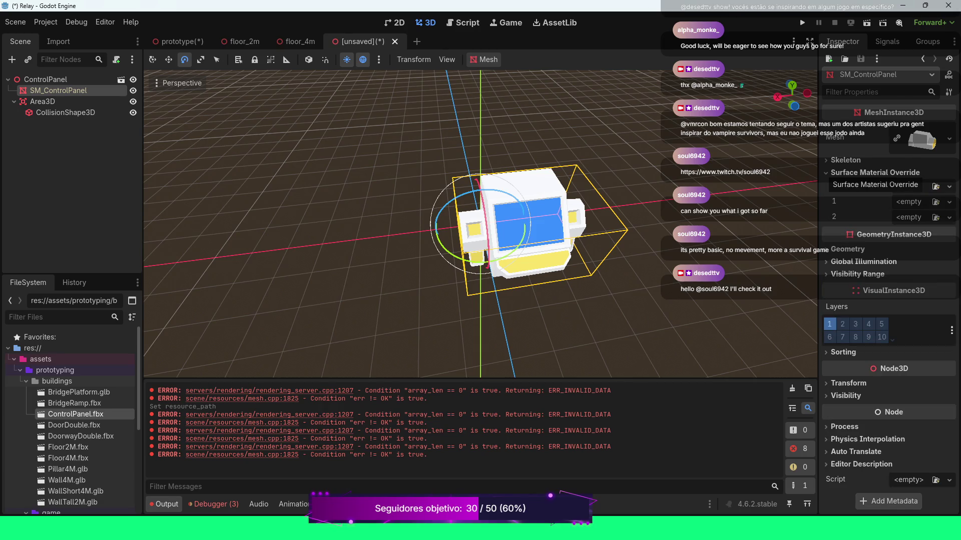
{"action": "left_click", "coordinate": [875, 172]}
{"action": "left_click", "coordinate": [847, 204]}
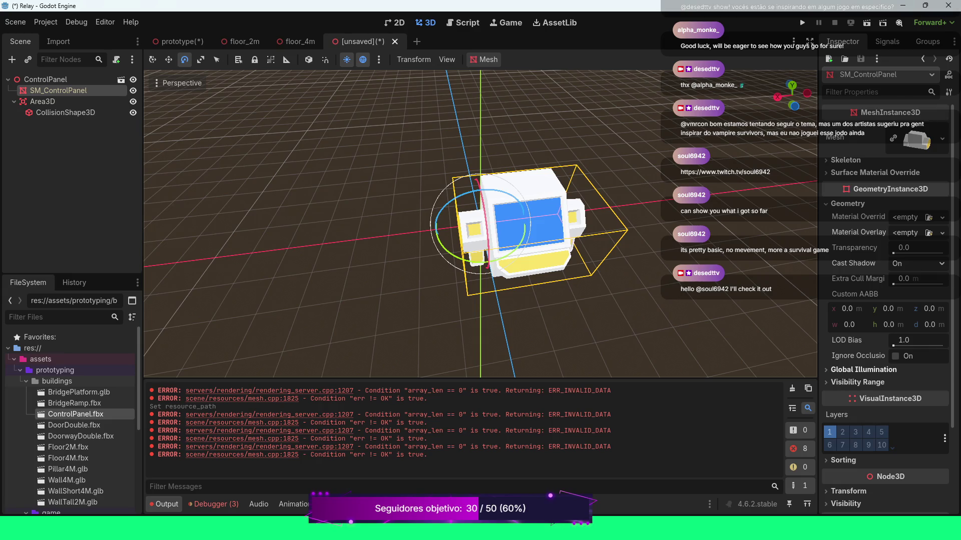
{"action": "left_click", "coordinate": [863, 369]}
{"action": "scroll", "coordinate": [863, 370], "scroll_direction": "down", "scroll_amount": 2}
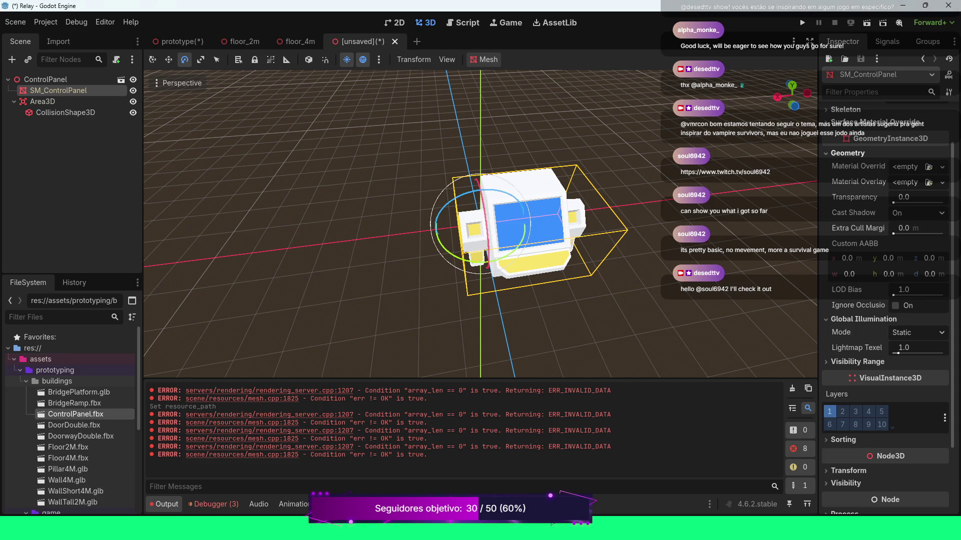
{"action": "left_click", "coordinate": [847, 153]}
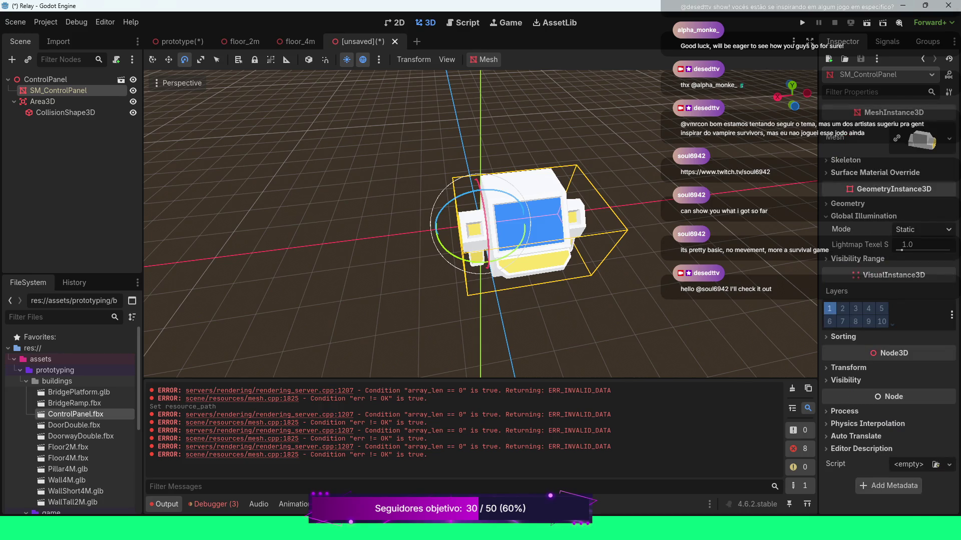
{"action": "left_click", "coordinate": [847, 203]}
{"action": "left_click", "coordinate": [847, 203]}
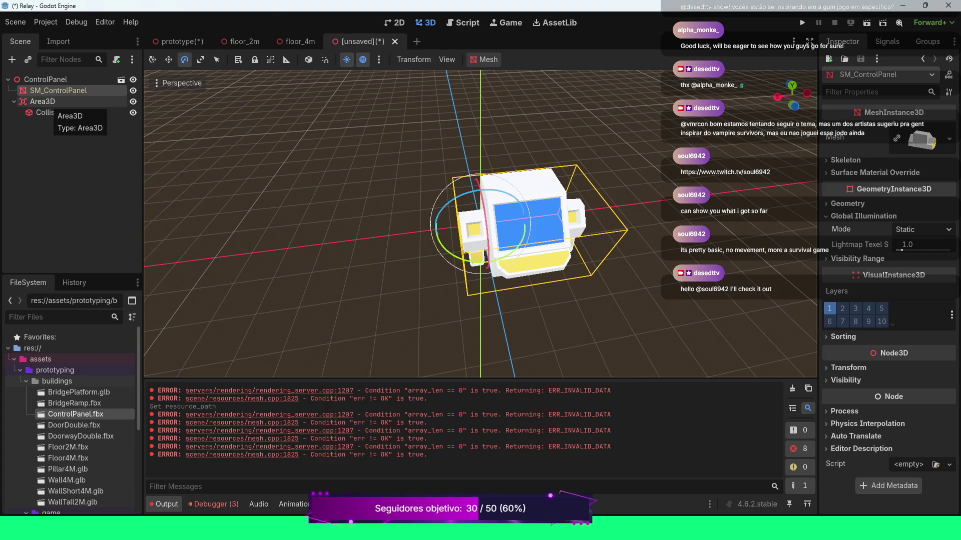
{"action": "left_click", "coordinate": [42, 101]}
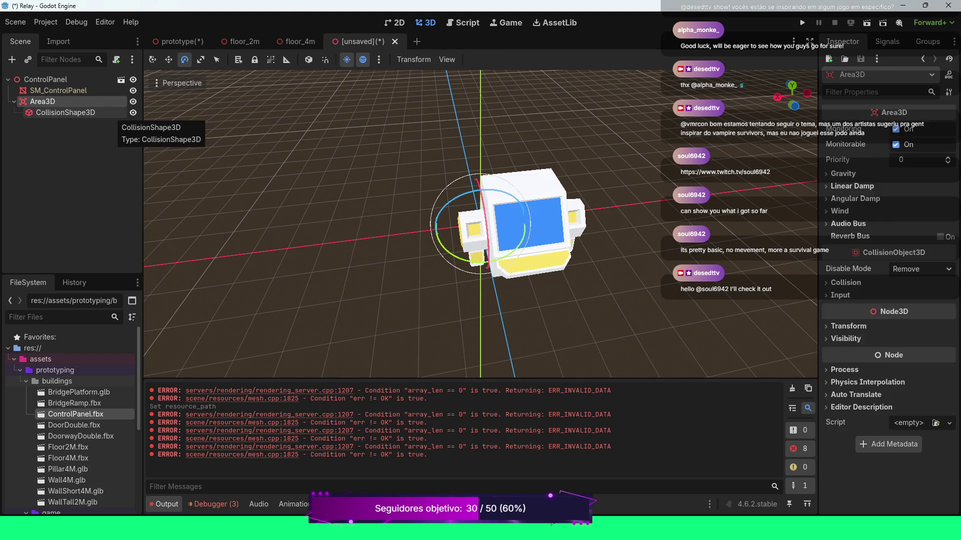
Delete Area3D with its collision shape and add a StaticBody3D under ControlPanel.
{"action": "key", "text": "Delete"}
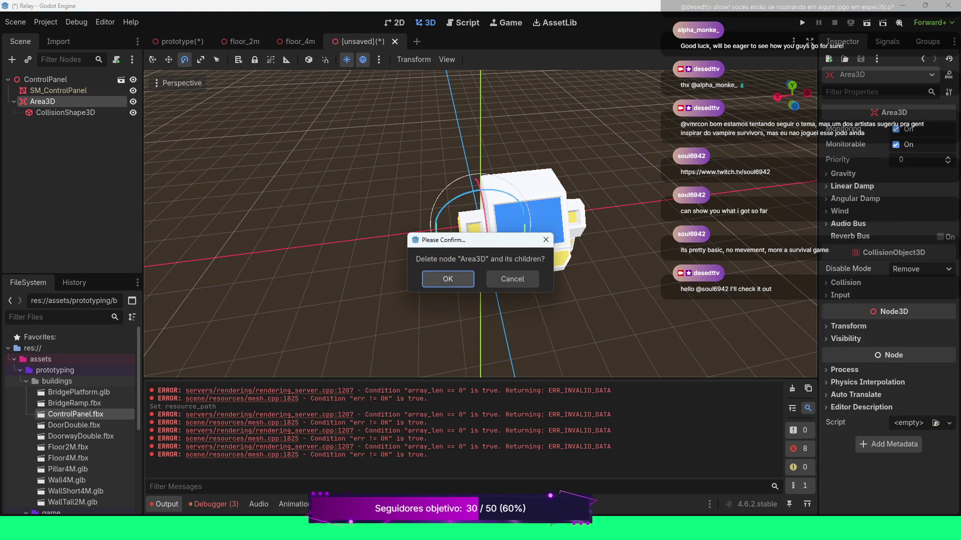
{"action": "key", "text": "Return"}
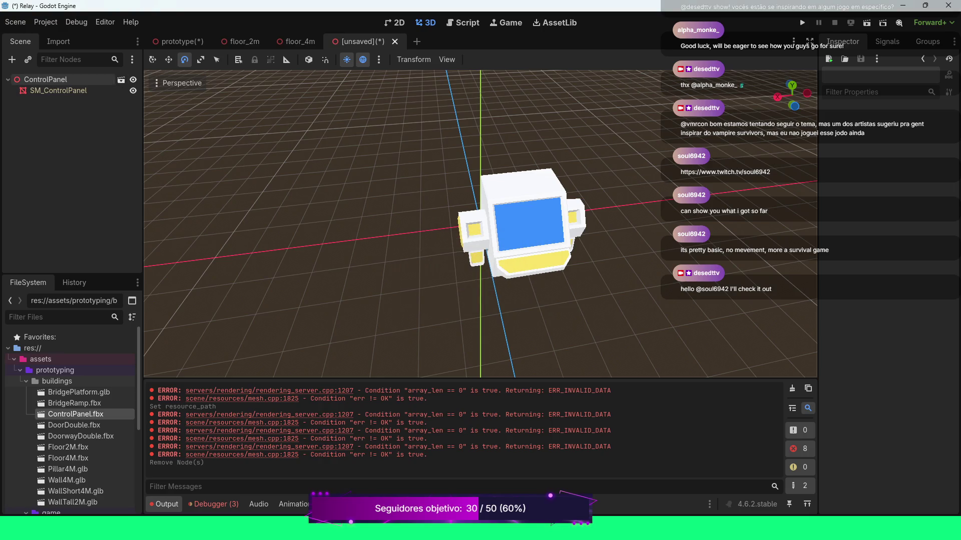
{"action": "left_click", "coordinate": [45, 79]}
{"action": "right_click", "coordinate": [64, 80]}
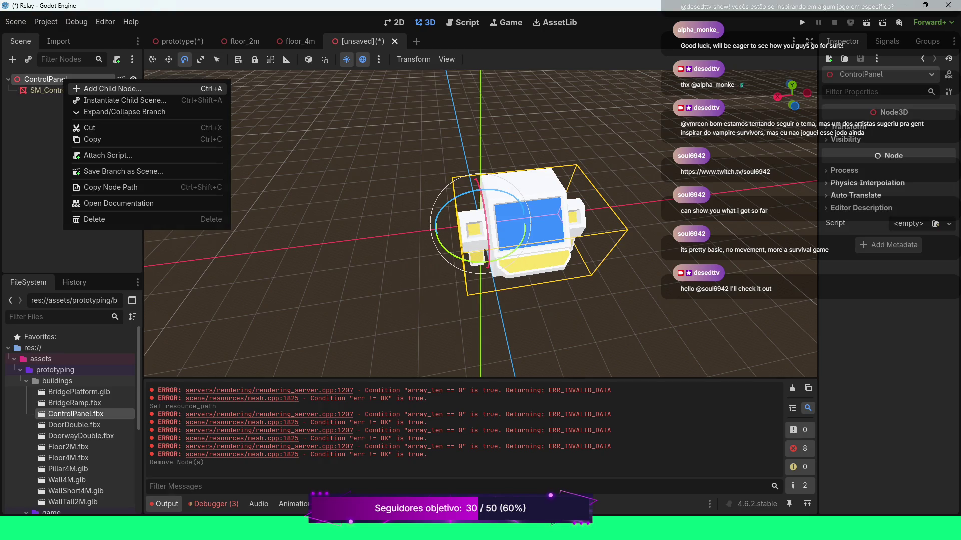
{"action": "left_click", "coordinate": [90, 89]}
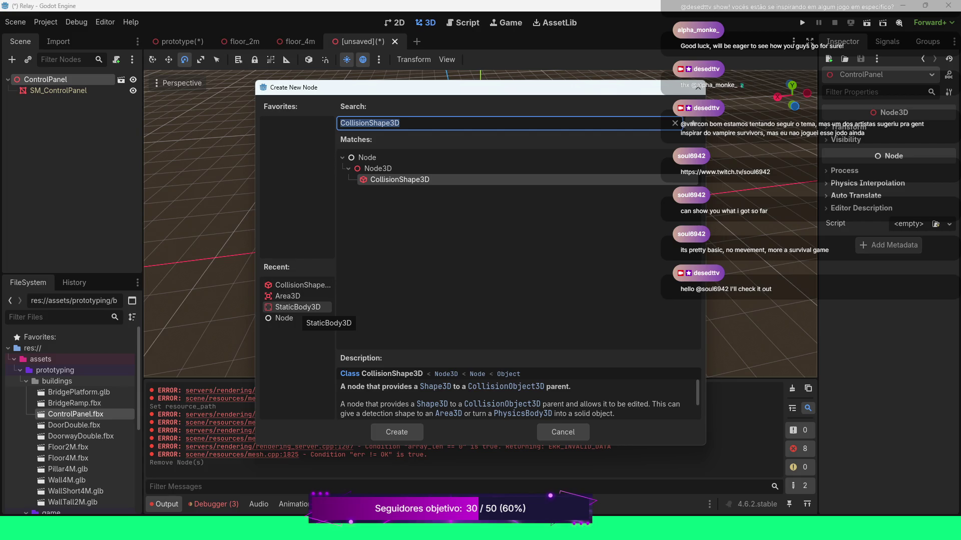
{"action": "double_click", "coordinate": [297, 307]}
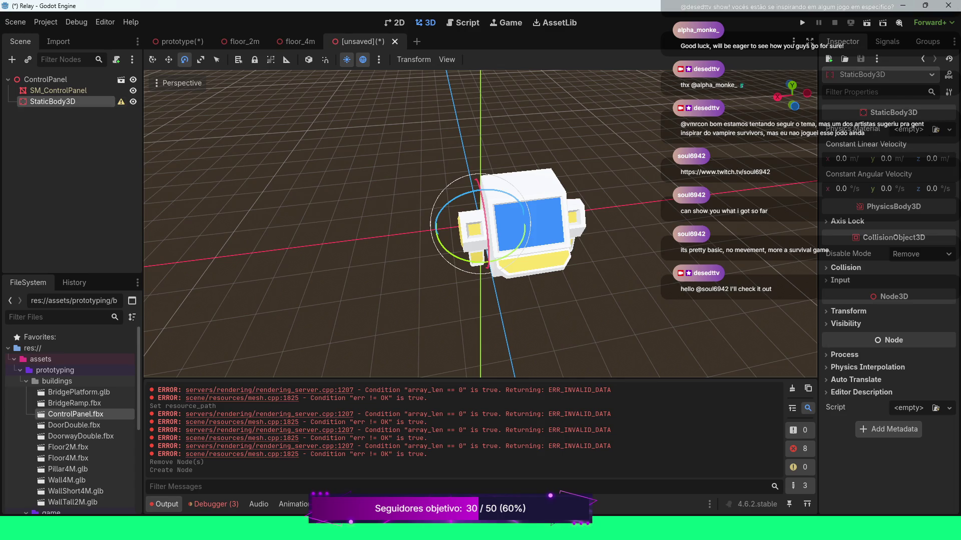
Add a CollisionShape3D child under the StaticBody3D.
{"action": "right_click", "coordinate": [78, 102]}
{"action": "left_click", "coordinate": [137, 109]}
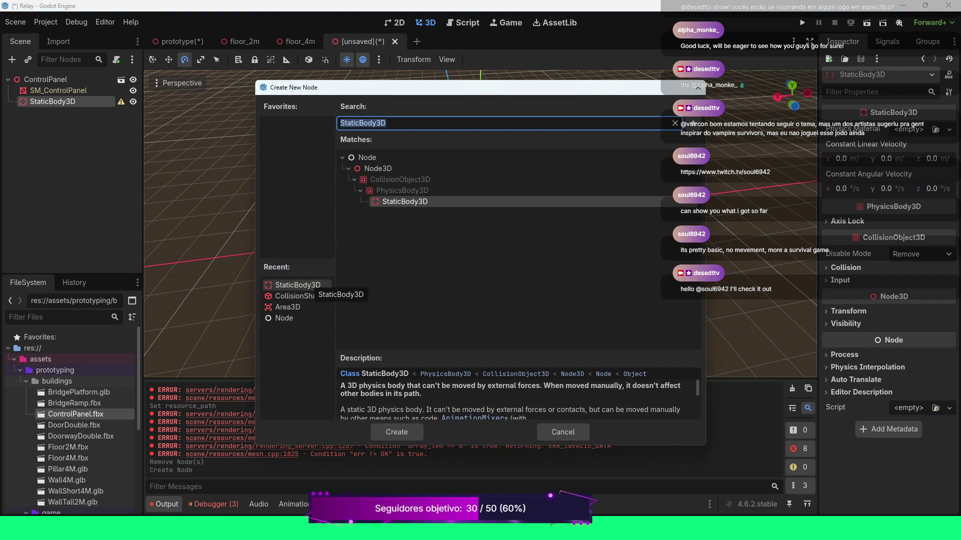
{"action": "left_click", "coordinate": [298, 295]}
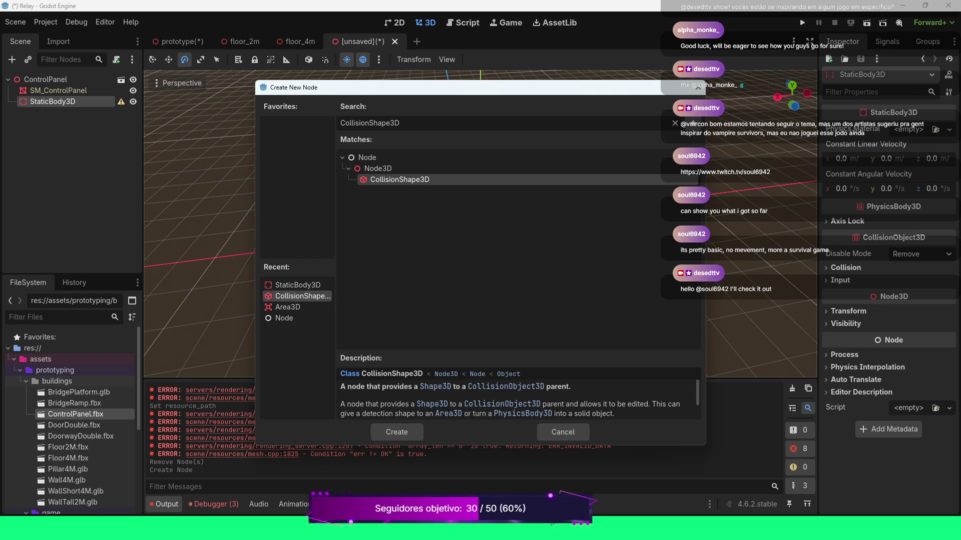
{"action": "double_click", "coordinate": [297, 295]}
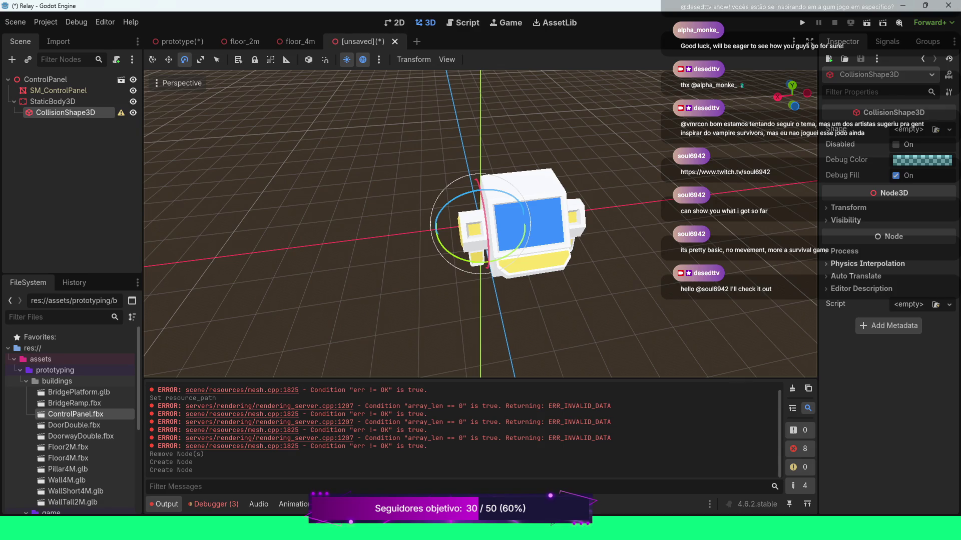
{"action": "left_click", "coordinate": [949, 130]}
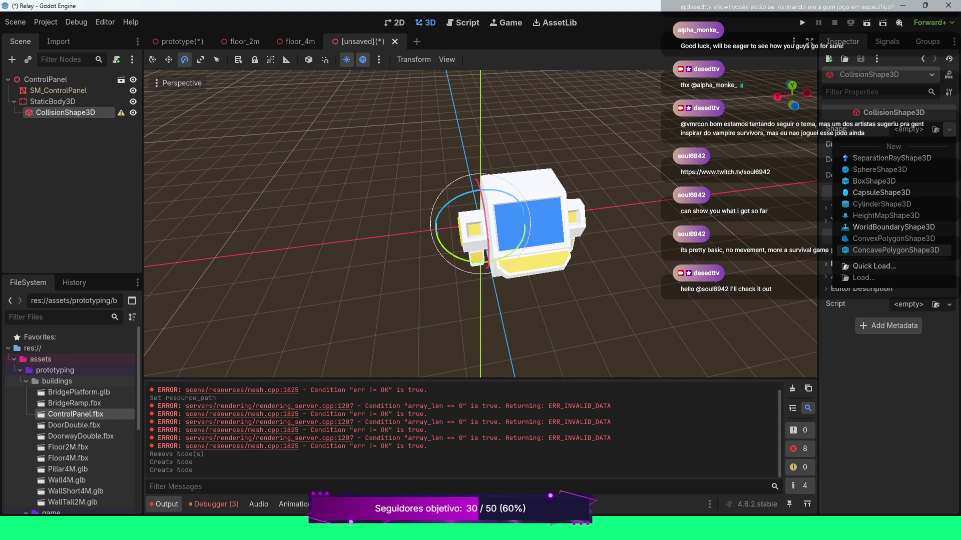
Give the StaticBody3D's CollisionShape3D a new ConcavePolygonShape3D, clearing the Output log.
{"action": "left_click", "coordinate": [893, 250]}
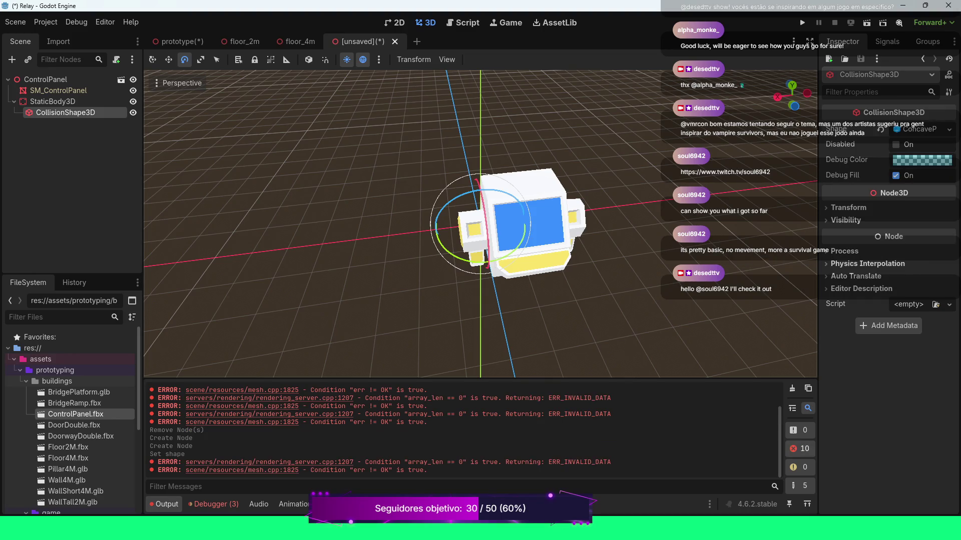
{"action": "left_click", "coordinate": [792, 388]}
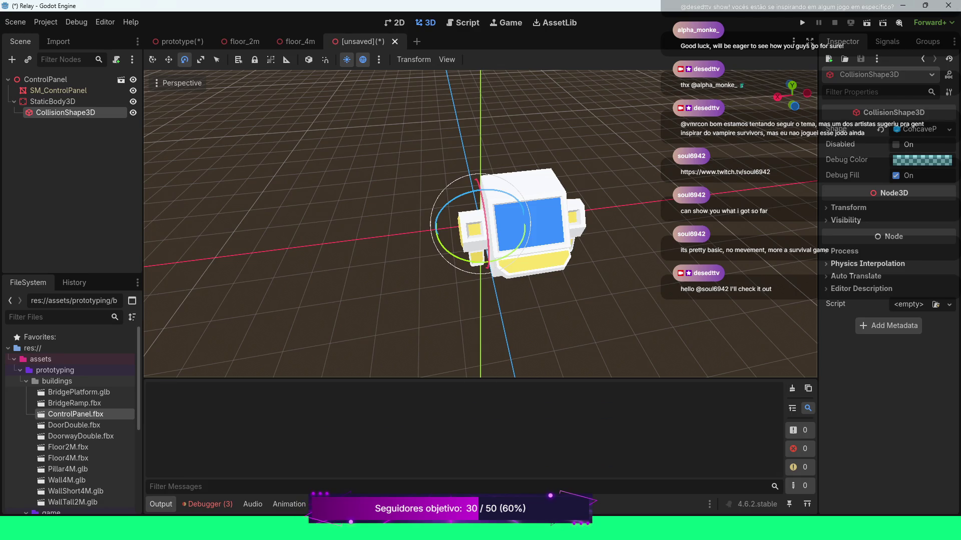
{"action": "left_click", "coordinate": [915, 130]}
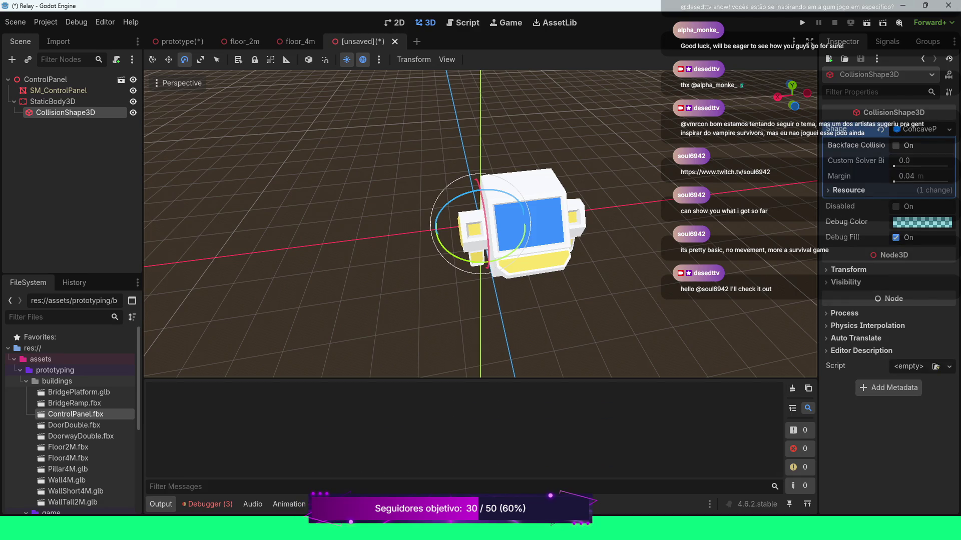
{"action": "left_click", "coordinate": [849, 191]}
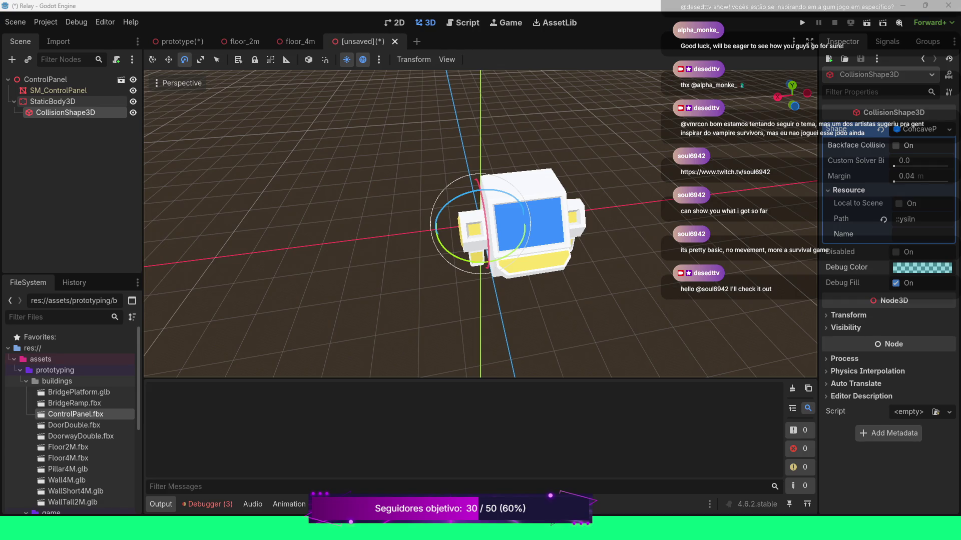
{"action": "left_click", "coordinate": [53, 101]}
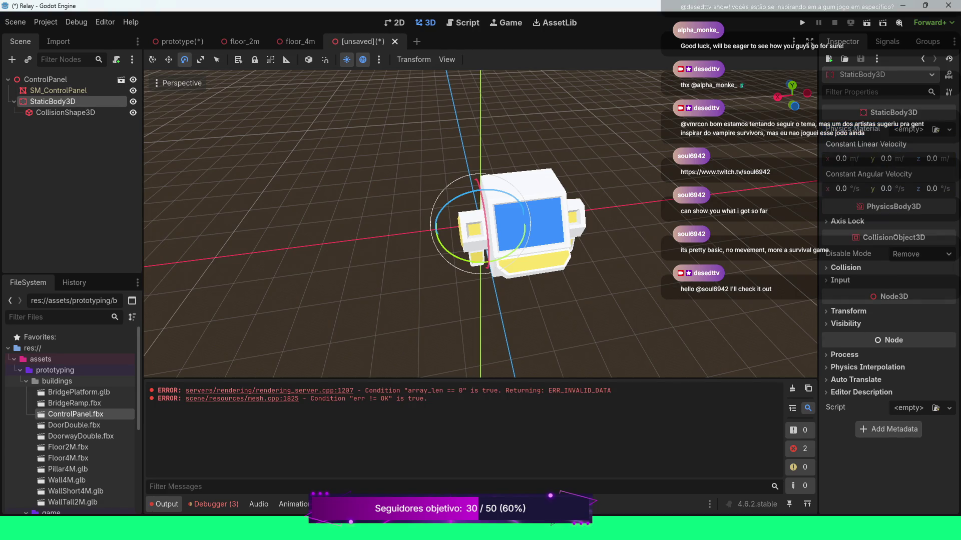
Delete the StaticBody3D and its collision shape, then clear the Output log.
{"action": "key", "text": "Delete"}
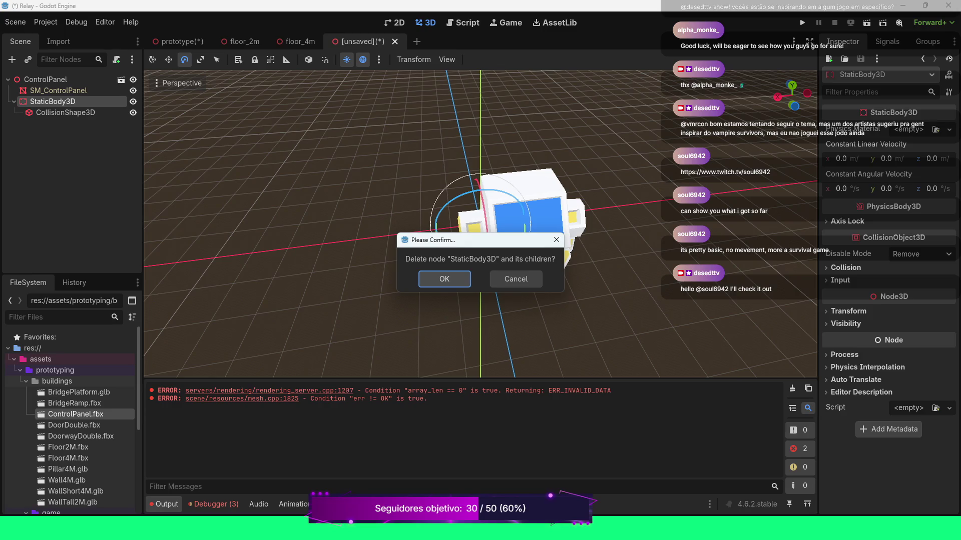
{"action": "key", "text": "Return"}
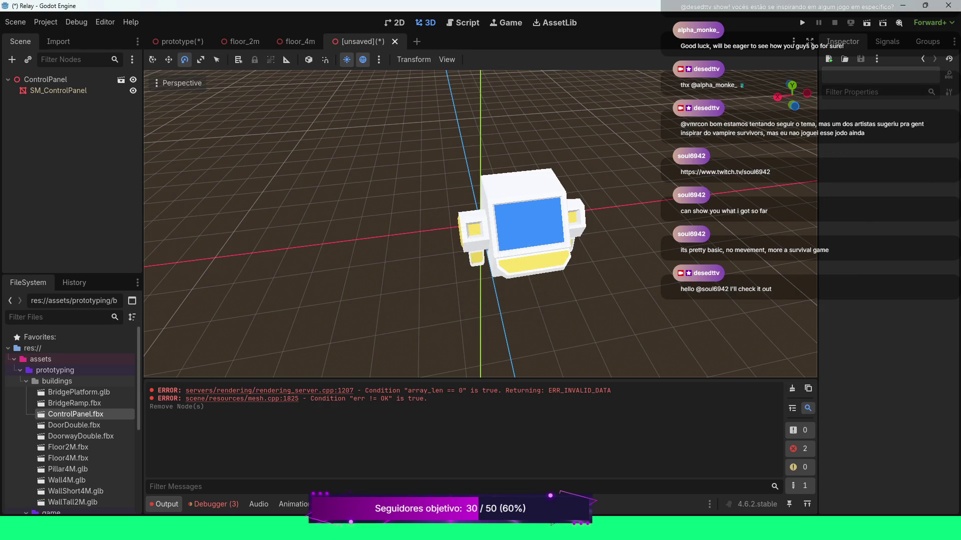
{"action": "left_click", "coordinate": [792, 389]}
Inspect SM_ControlPanel's mesh resource, checking Surfaces 0, 1 and 2.
{"action": "left_click", "coordinate": [58, 90]}
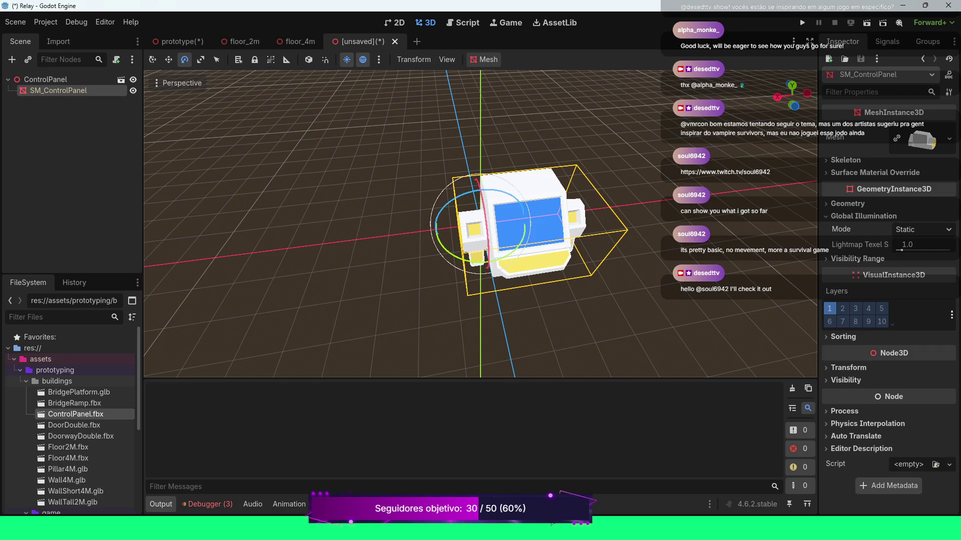
{"action": "left_click", "coordinate": [851, 142]}
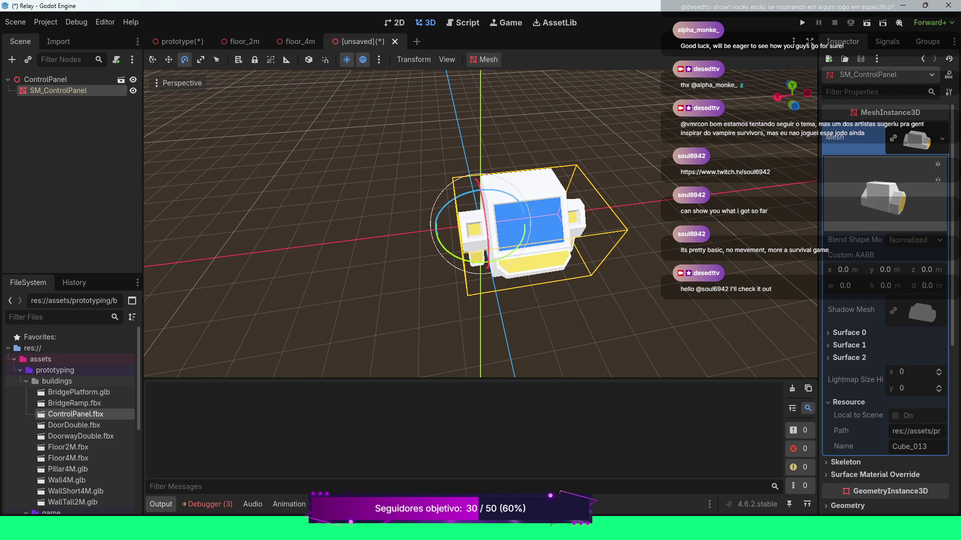
{"action": "scroll", "coordinate": [886, 300], "scroll_direction": "down", "scroll_amount": 2}
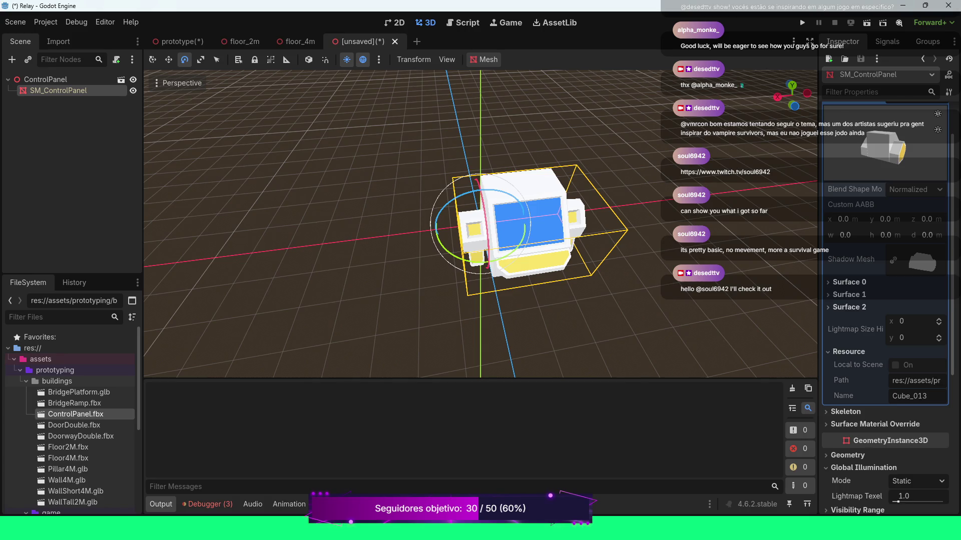
{"action": "left_click", "coordinate": [849, 282]}
{"action": "left_click", "coordinate": [849, 281]}
{"action": "left_click", "coordinate": [849, 295]}
{"action": "left_click", "coordinate": [849, 294]}
{"action": "left_click", "coordinate": [849, 307]}
{"action": "left_click", "coordinate": [849, 307]}
{"action": "scroll", "coordinate": [884, 301], "scroll_direction": "down", "scroll_amount": 2}
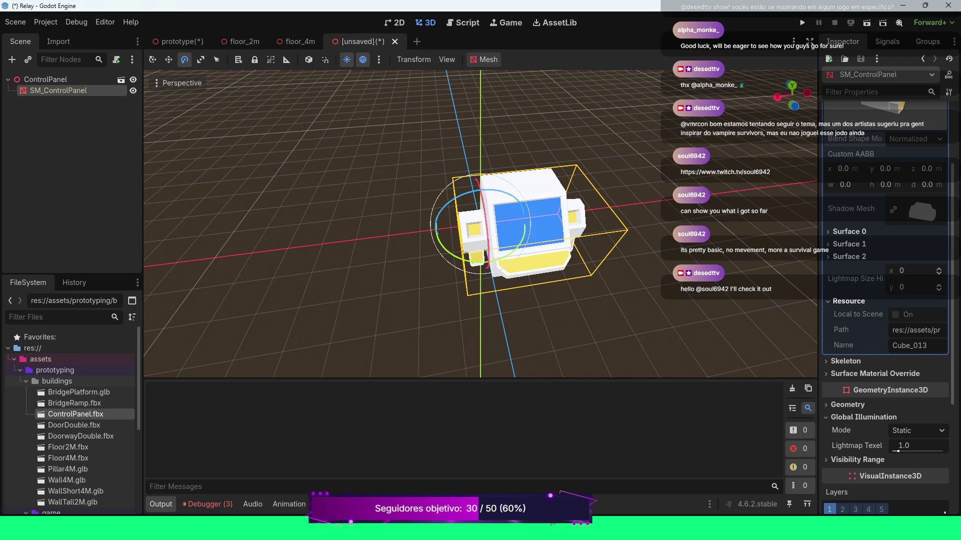
{"action": "scroll", "coordinate": [850, 301], "scroll_direction": "up", "scroll_amount": 4}
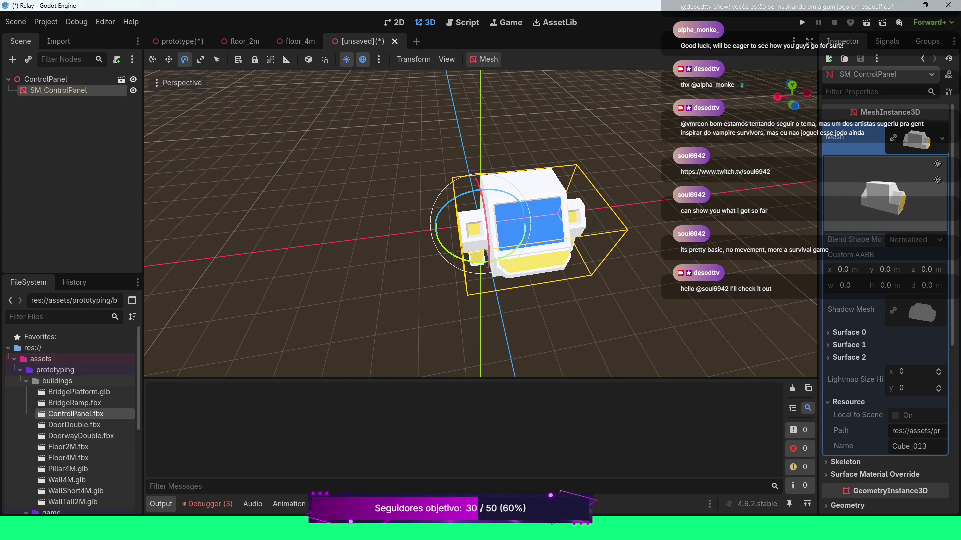
{"action": "left_click", "coordinate": [916, 140]}
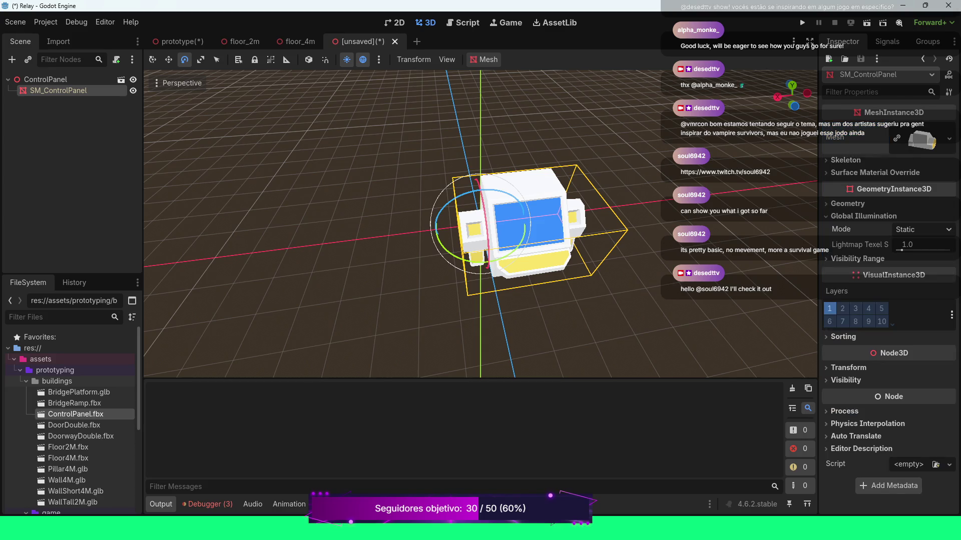
{"action": "left_click", "coordinate": [916, 140]}
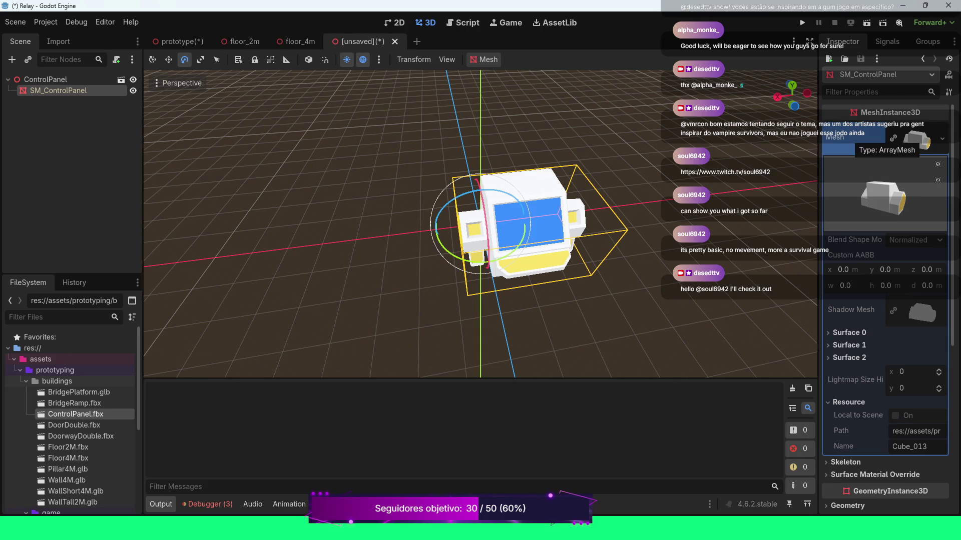